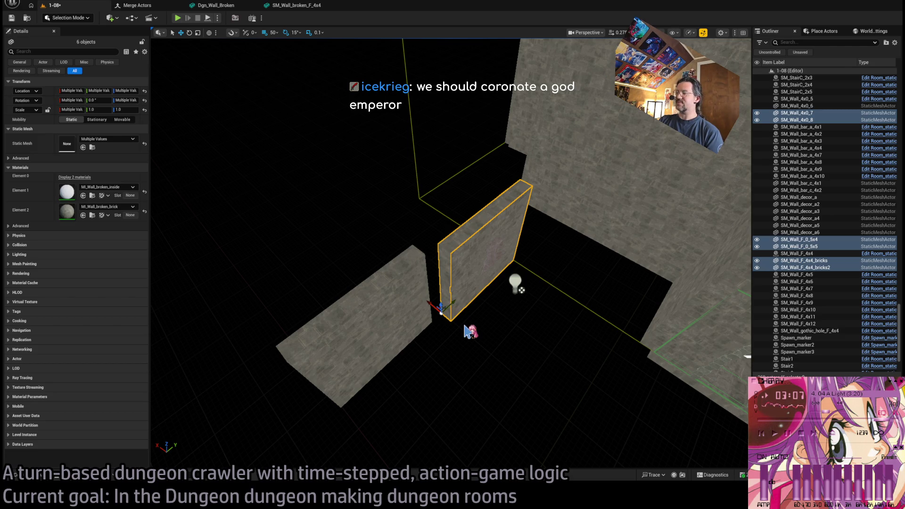
Browse the wall meshes in the content drawer, then close it.
click(26, 476)
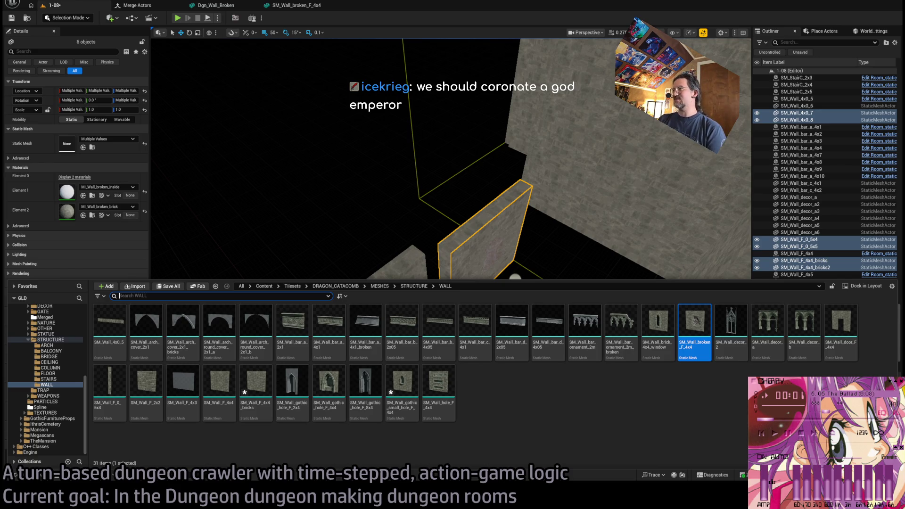
key(ctrl+space)
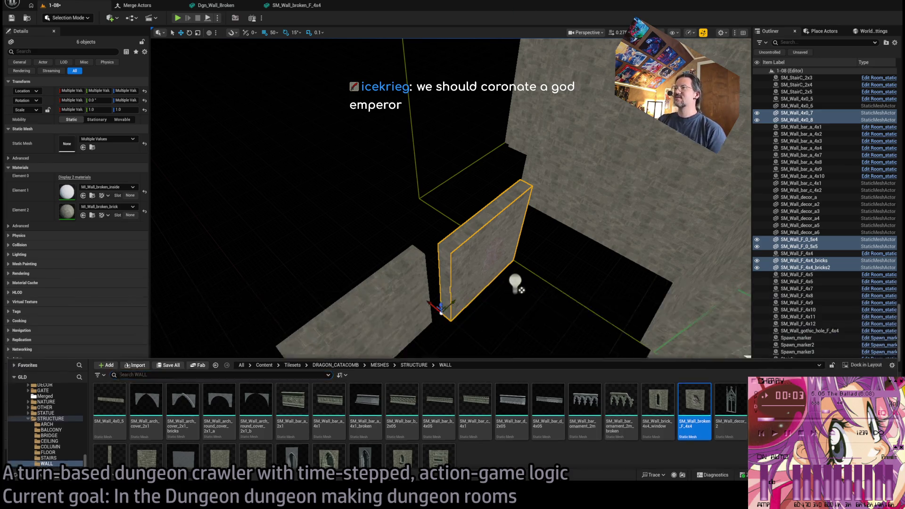
scroll(533, 76, down, 3)
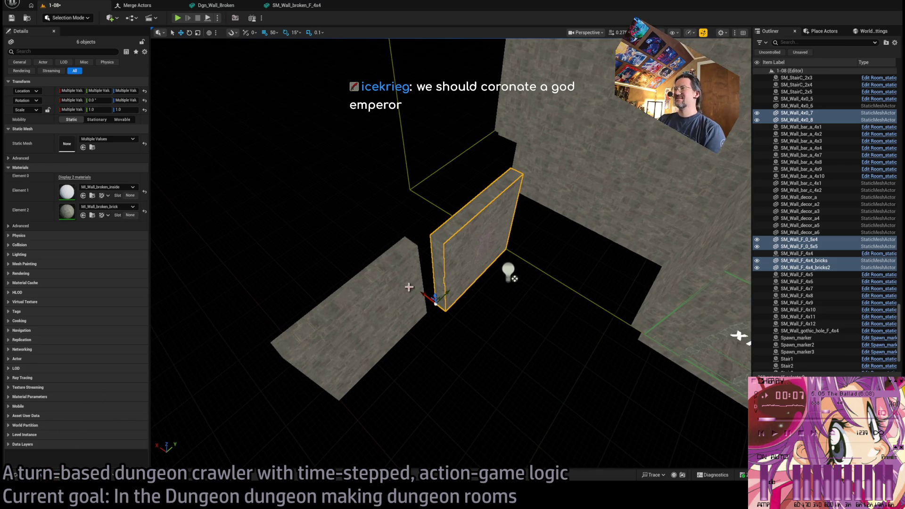
click(19, 475)
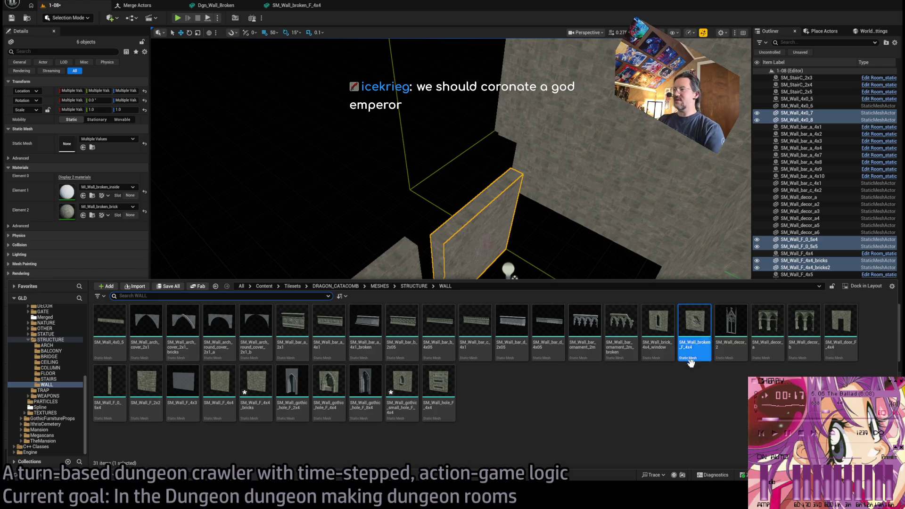
Inspect the six selected wall pieces up close, then bring up the Merge Actors settings.
key(w)
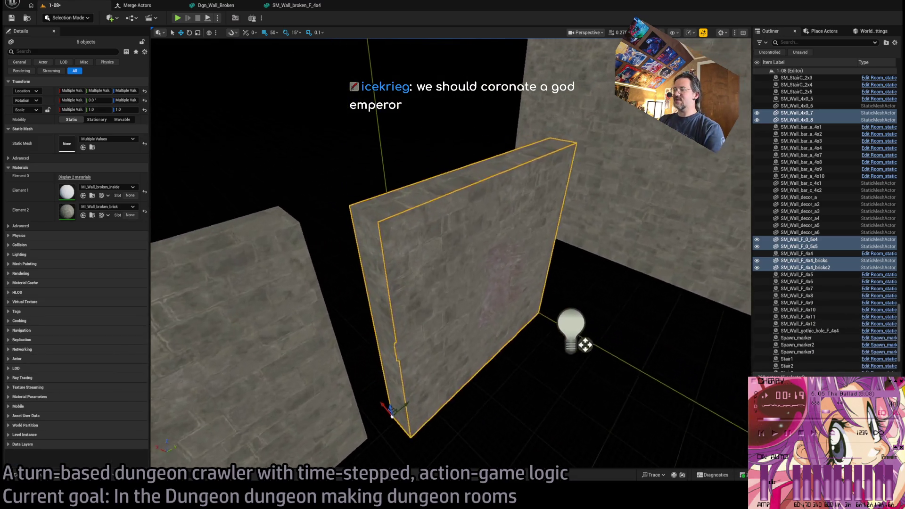
drag(579, 245, 578, 244)
drag(540, 301, 540, 302)
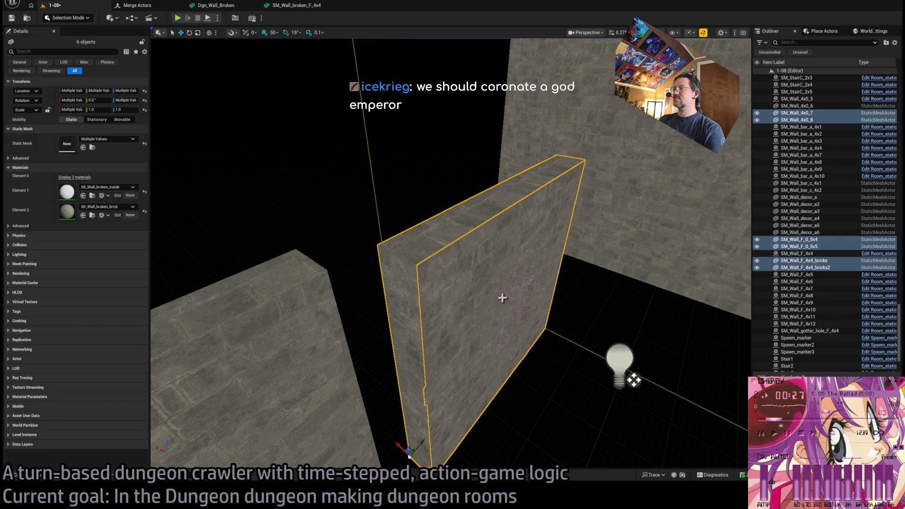
click(137, 6)
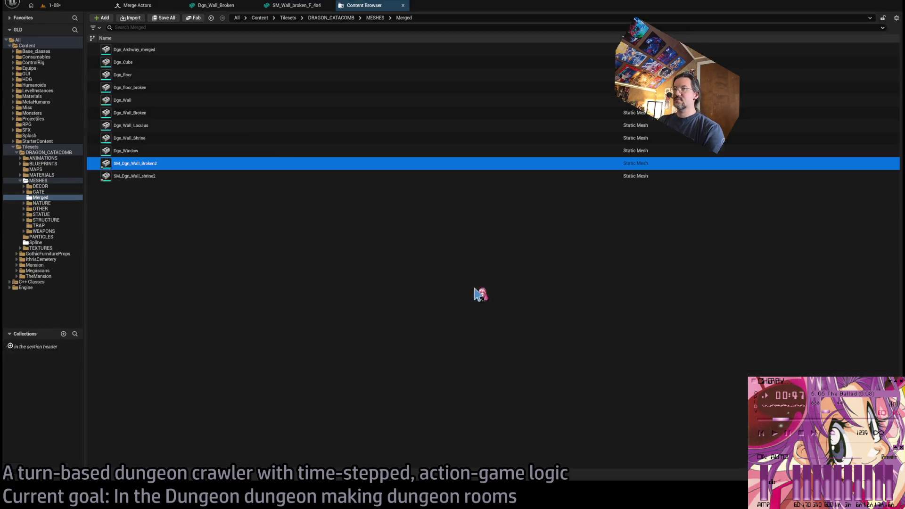
Delete the old Dgn_Wall_Shrine mesh and rename SM_Dgn_Wall_shrine2 to SM_Dgn_Wall_shrine.
click(156, 176)
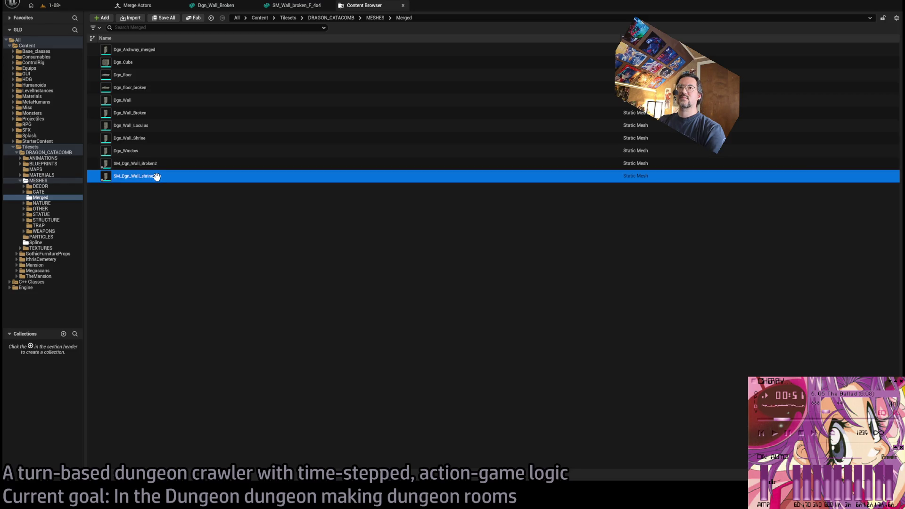
click(151, 138)
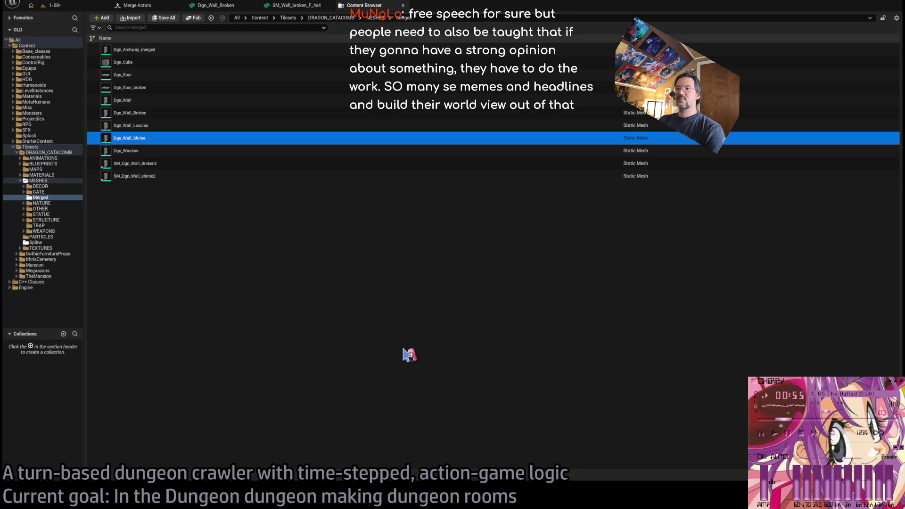
key(Delete)
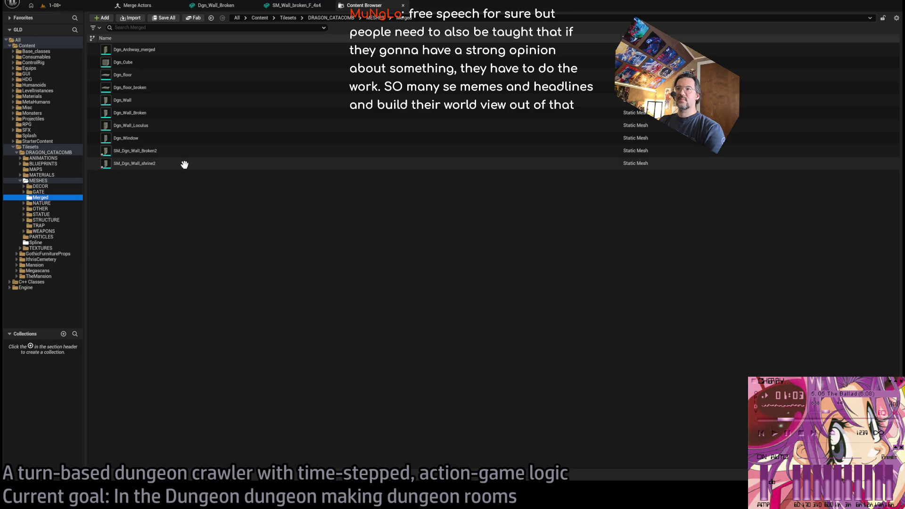
click(161, 165)
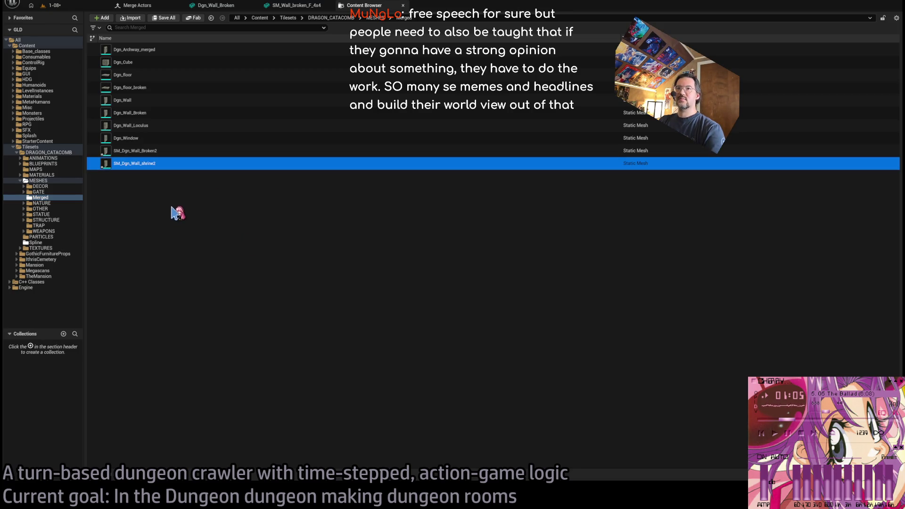
key(F2)
key(Return)
Select SM_Dgn_Wall_Broken2, return to the 1-08 level and place an SM_Wall_broken_F_4x4 wall.
click(158, 178)
click(142, 152)
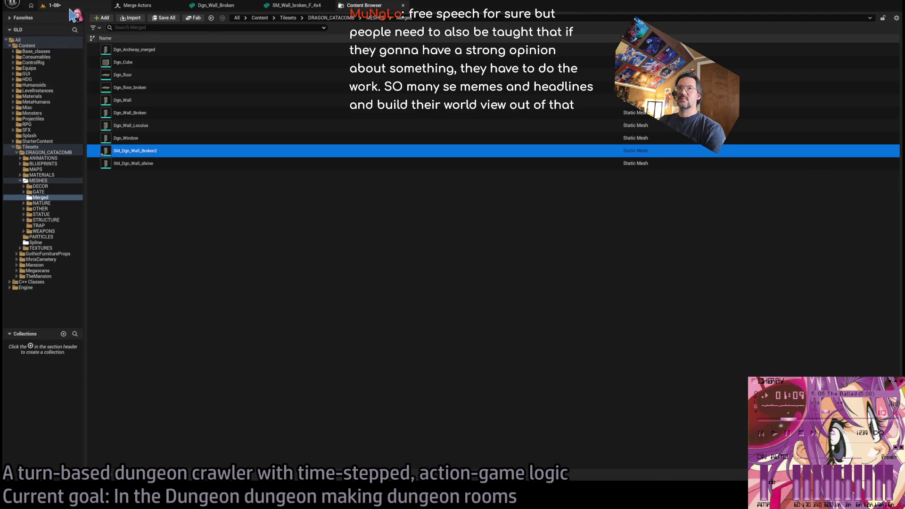
click(53, 5)
click(42, 480)
mouse_move(694, 331)
mouse_down()
mouse_move(705, 313)
mouse_move(590, 434)
mouse_up()
Undo the placed broken wall and drop SM_Dgn_Wall_shrine from the Merged folder into the level.
key(ctrl+z)
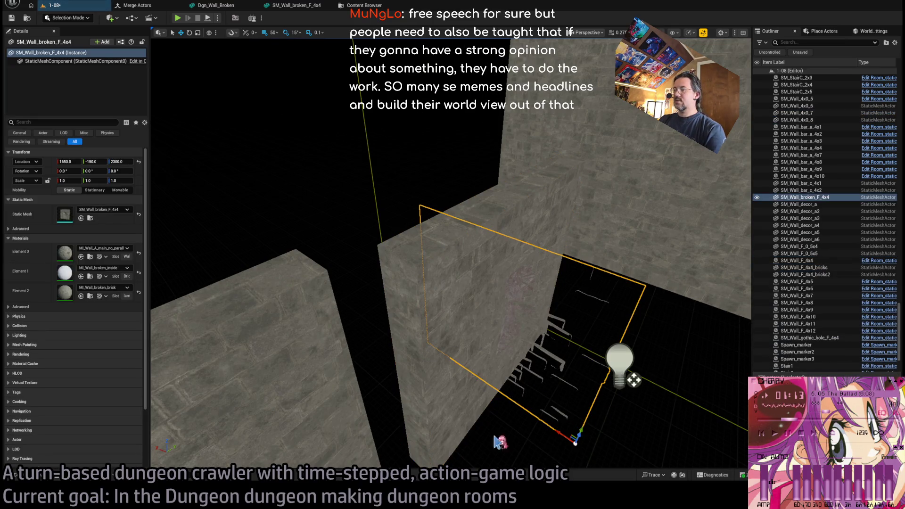
click(42, 480)
scroll(77, 360, up, 3)
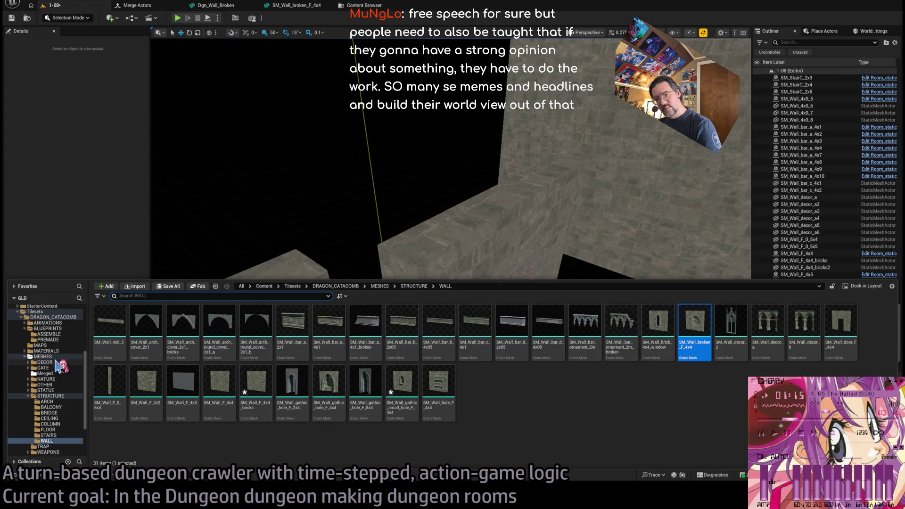
click(46, 373)
mouse_move(436, 325)
mouse_down()
mouse_move(619, 370)
mouse_move(593, 356)
mouse_move(520, 279)
mouse_move(628, 295)
mouse_move(510, 297)
mouse_move(411, 357)
mouse_up()
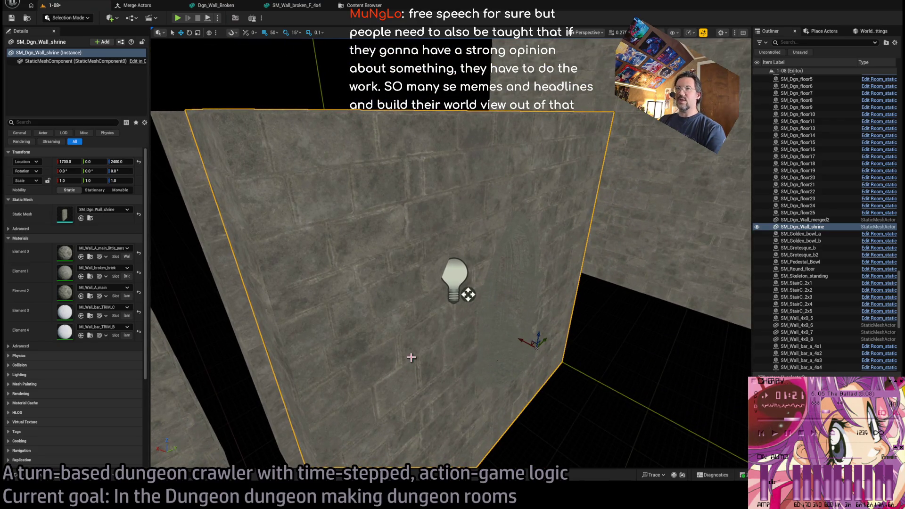
click(261, 399)
Place SM_Dgn_Wall_Broken2 at 1800, 100, 2400 and view it close up in unlit shading.
click(37, 478)
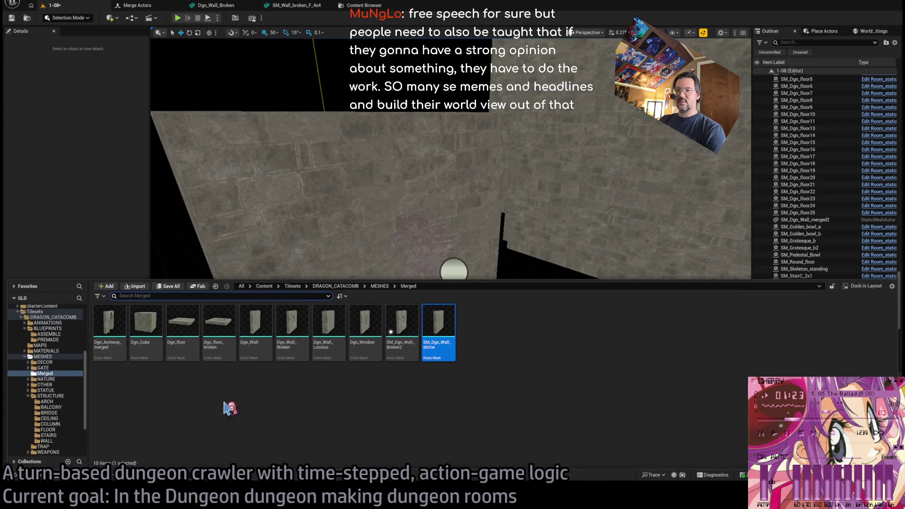
mouse_move(404, 341)
mouse_down()
mouse_move(525, 381)
mouse_move(495, 382)
mouse_move(491, 415)
mouse_up()
drag(564, 357, 559, 298)
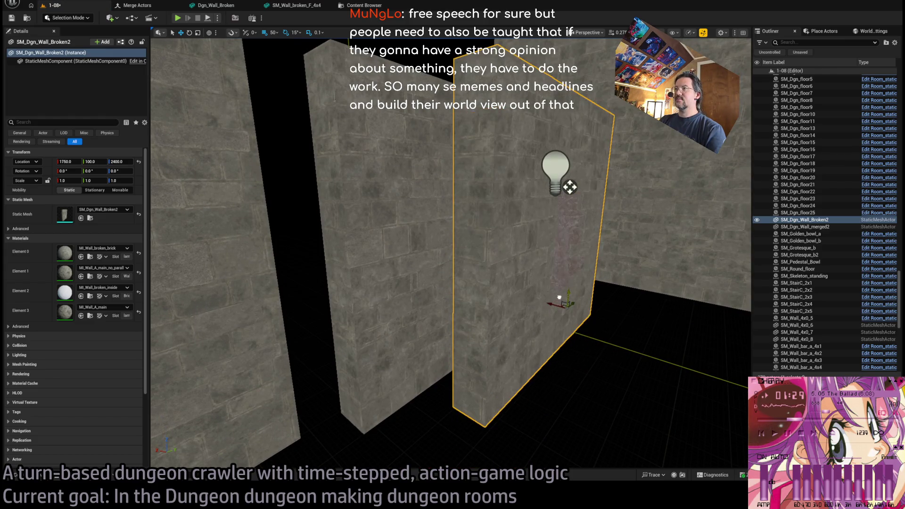
drag(554, 378, 554, 343)
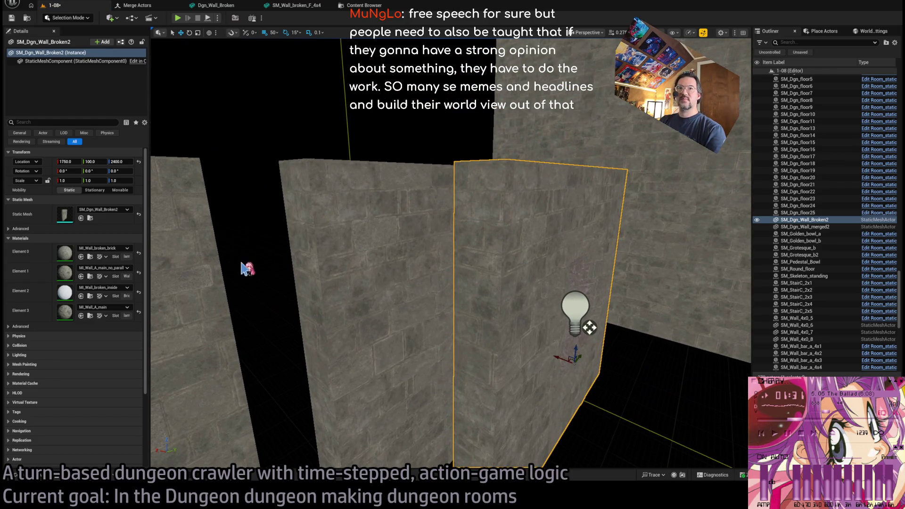
click(66, 162)
text(1800)
key(Return)
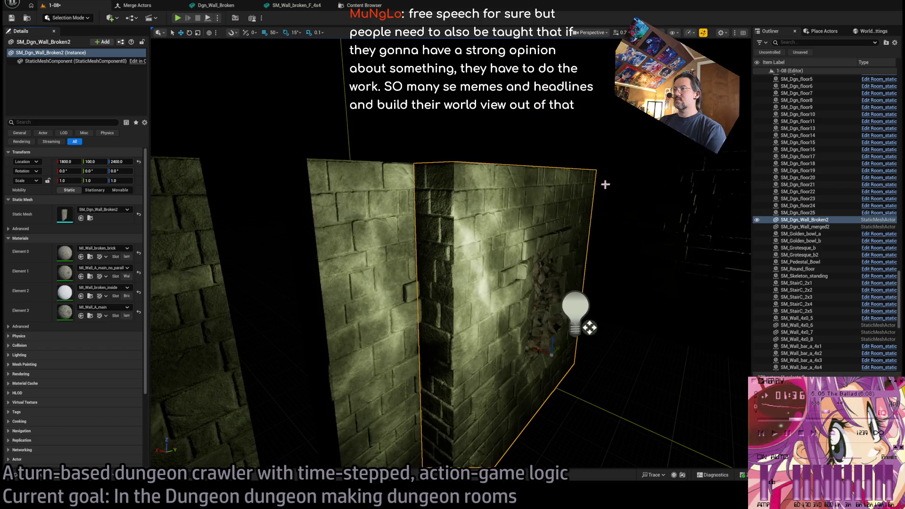
scroll(604, 184, up, 3)
mouse_move(745, 333)
mouse_down()
mouse_move(716, 307)
mouse_move(670, 292)
mouse_move(569, 45)
mouse_move(448, 129)
mouse_move(589, 195)
mouse_up()
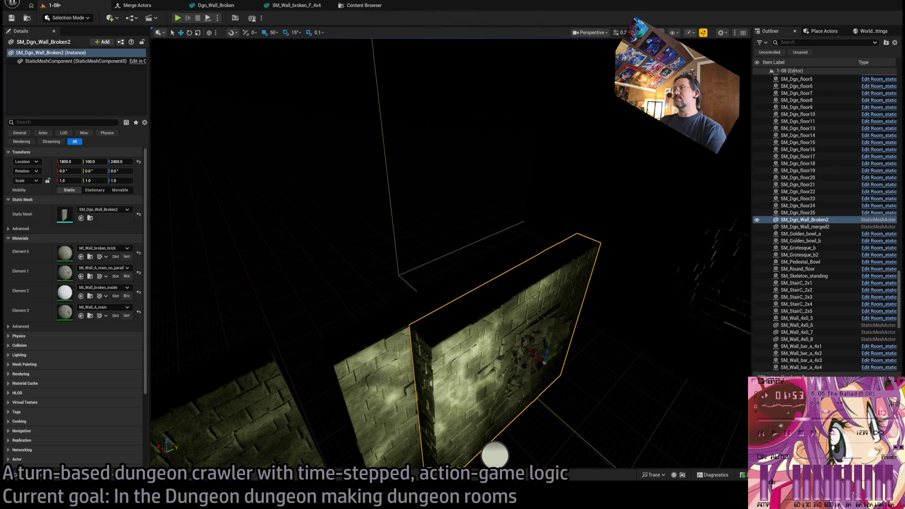
key(alt+3)
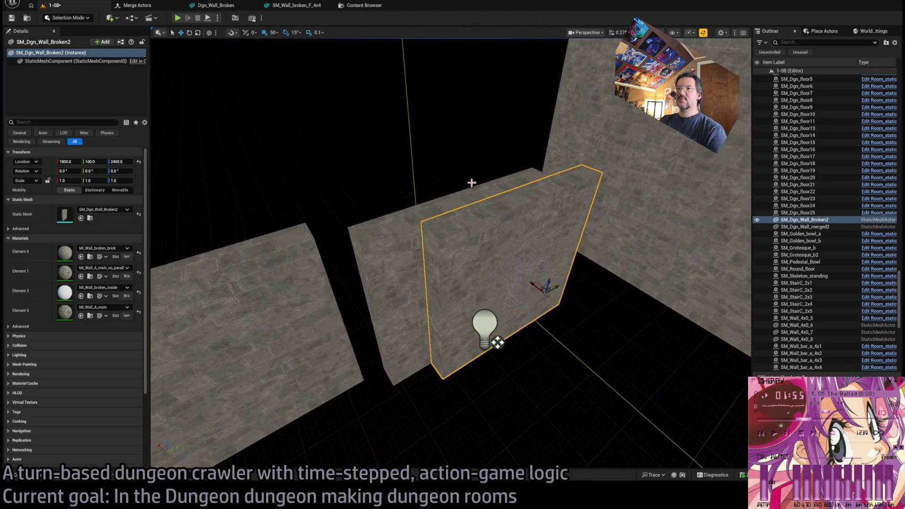
Apply convex collision to SM_Dgn_Wall_Broken2 with 64 hulls and 32 max hull verts, then return to the level.
double_click(483, 254)
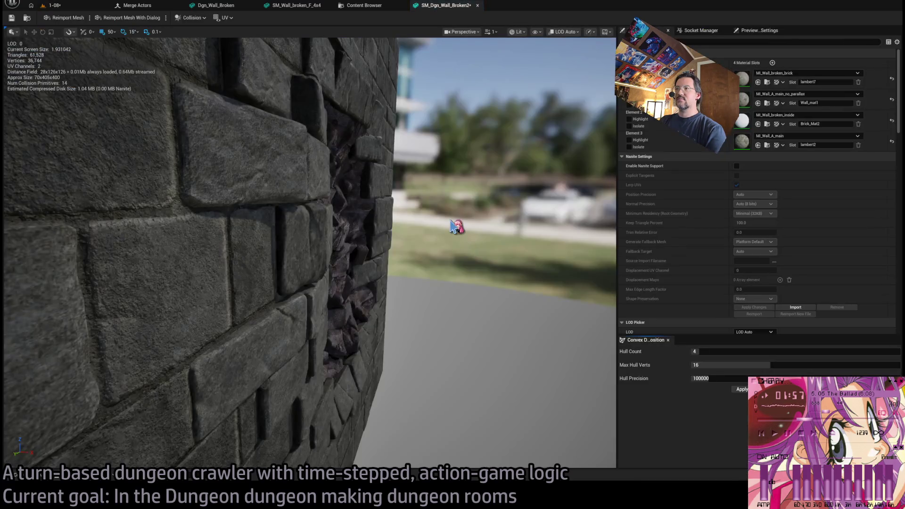
scroll(521, 295, down, 6)
drag(698, 352, 899, 351)
drag(757, 366, 896, 365)
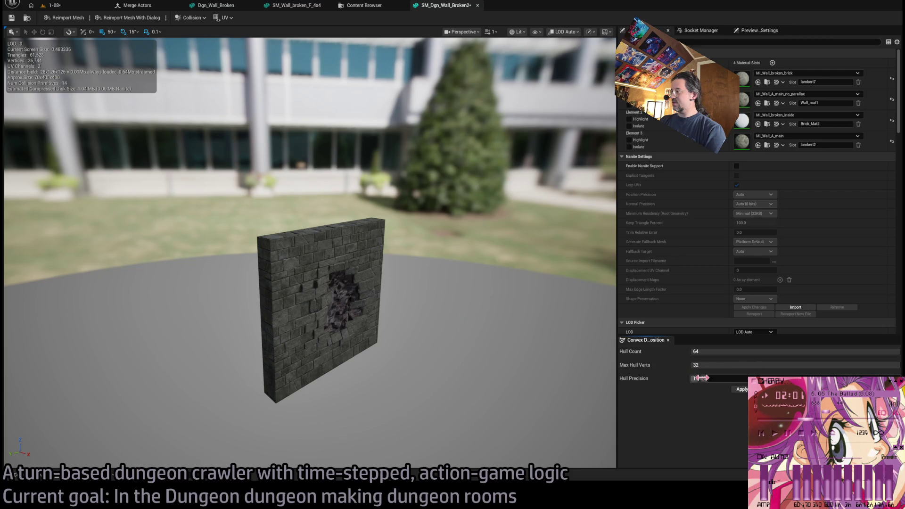
click(743, 389)
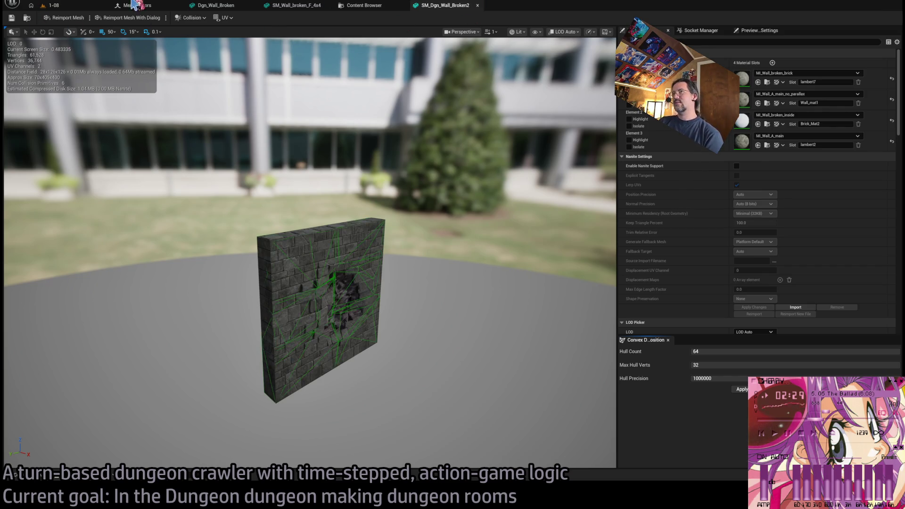
click(80, 6)
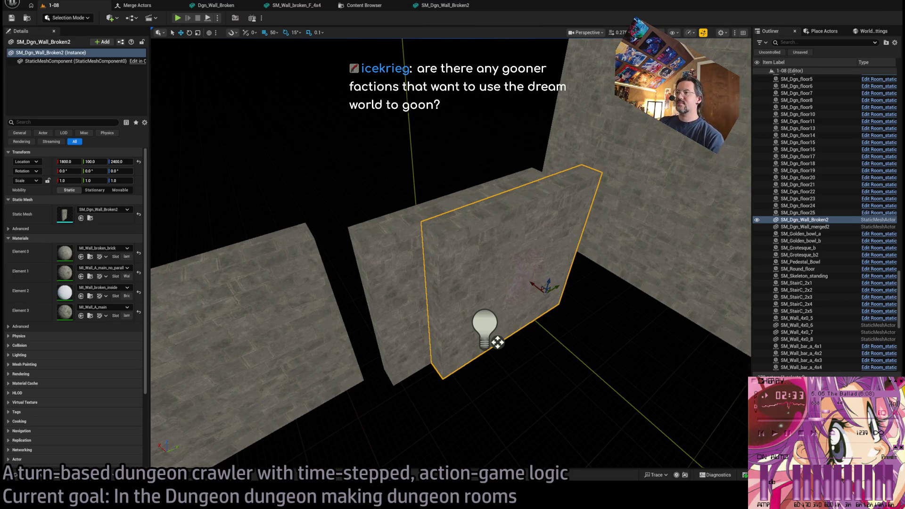
Slide the Broken2 wall 50 units along Y to 1800, 50, 2400.
scroll(451, 253, up, 5)
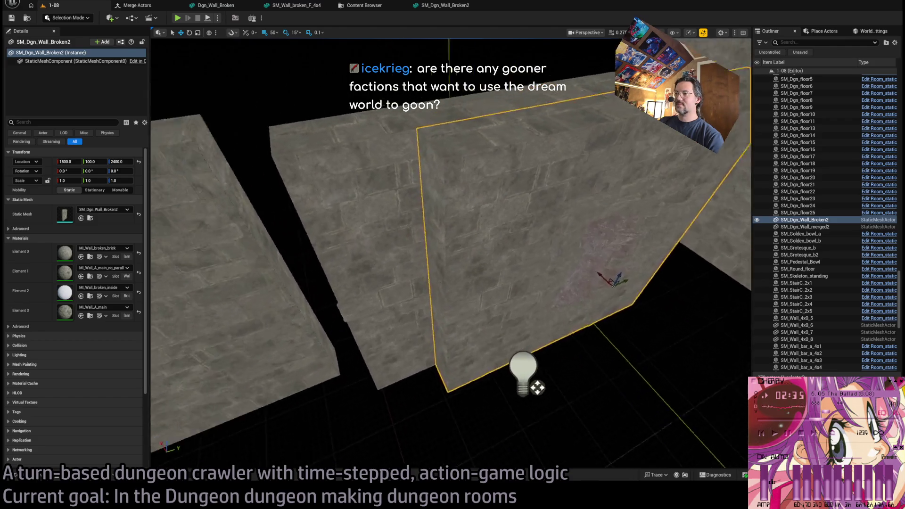
scroll(592, 299, up, 3)
mouse_move(610, 310)
mouse_down()
mouse_move(649, 295)
mouse_move(628, 297)
mouse_up()
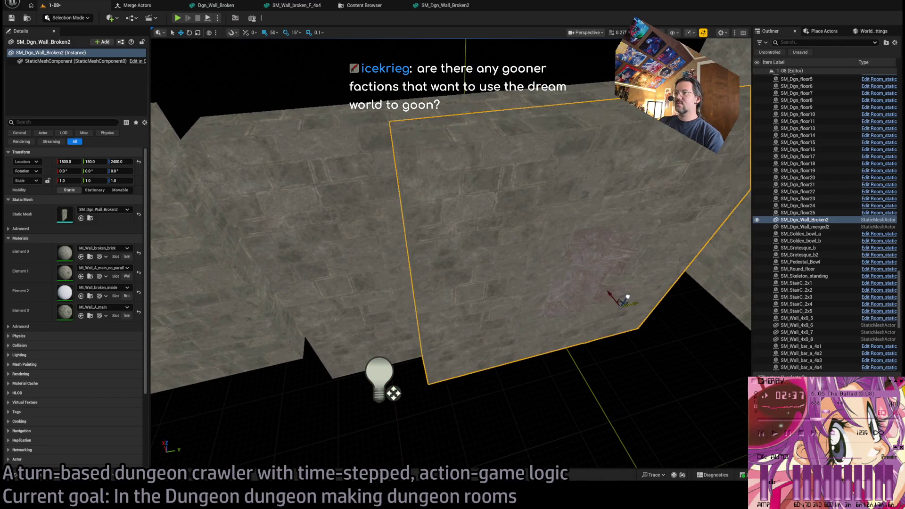
scroll(628, 297, up, 5)
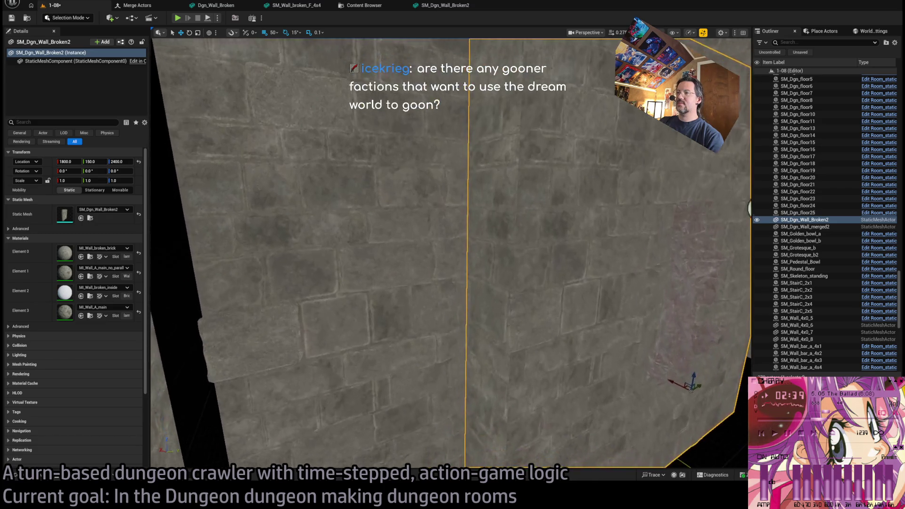
scroll(616, 238, down, 5)
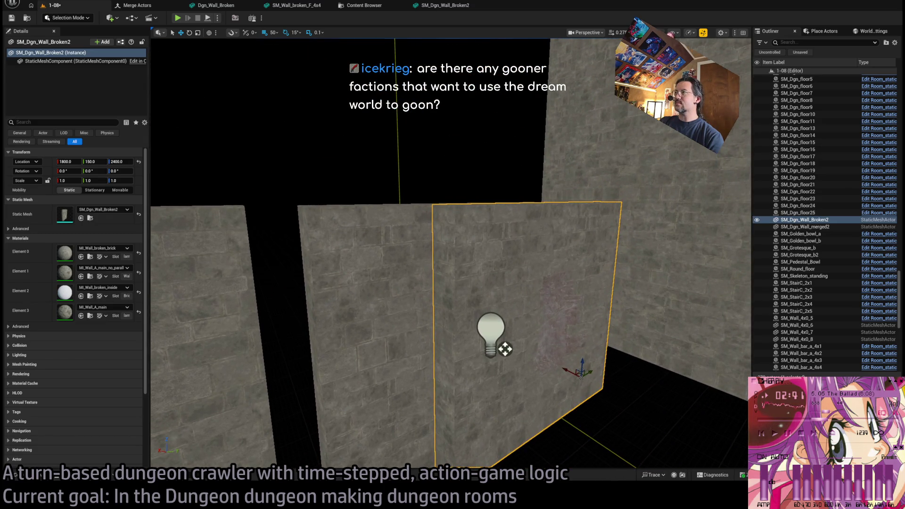
scroll(471, 255, up, 5)
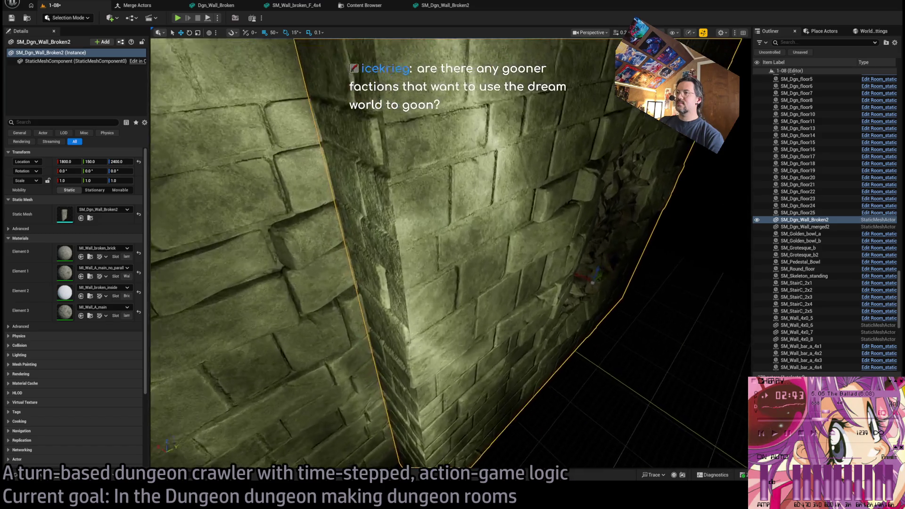
Frame the walls in unlit shading and select the SM_Wall_F_4x4_bricks wall.
mouse_move(453, 255)
mouse_down()
mouse_move(505, 257)
mouse_move(486, 255)
mouse_up()
key(f)
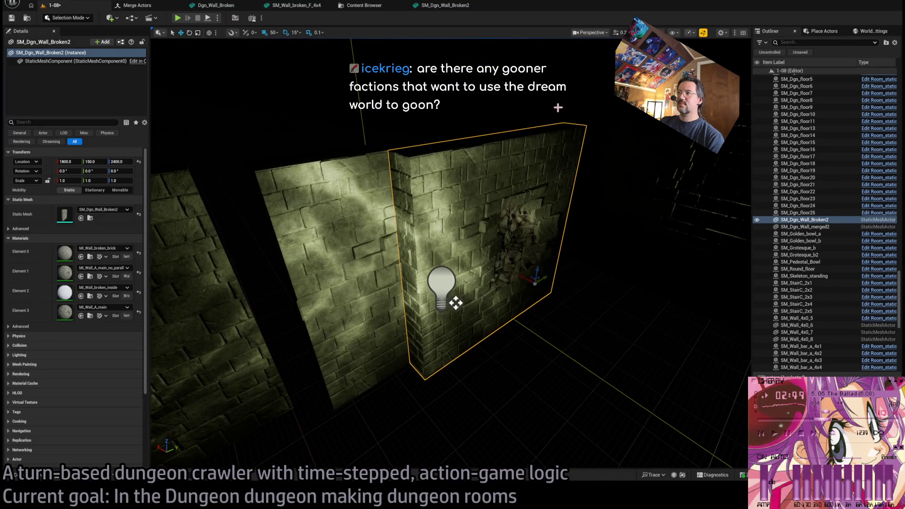
key(alt+3)
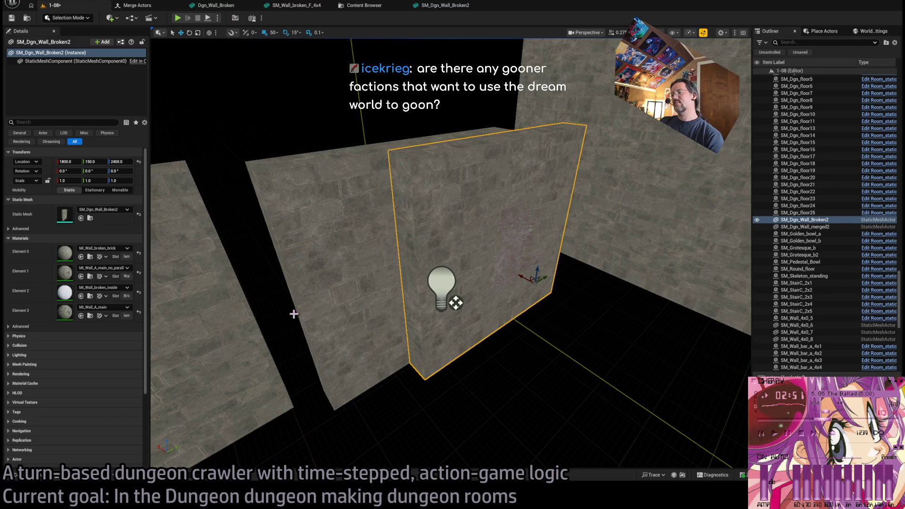
click(368, 290)
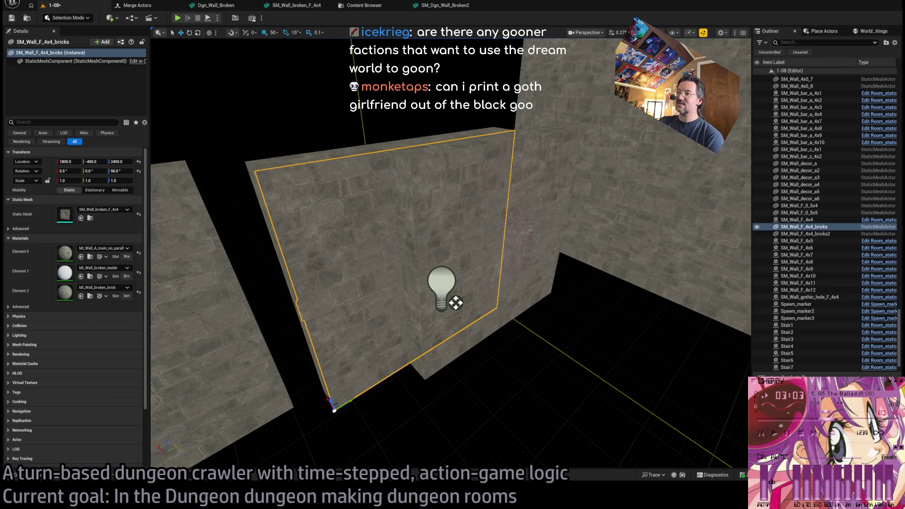
Select the Dungeon_torch_light8 light and move in closer, framing it with a nearby wall.
click(456, 303)
mouse_move(455, 299)
mouse_down()
mouse_move(460, 398)
mouse_move(360, 338)
mouse_move(310, 368)
mouse_move(512, 370)
mouse_up()
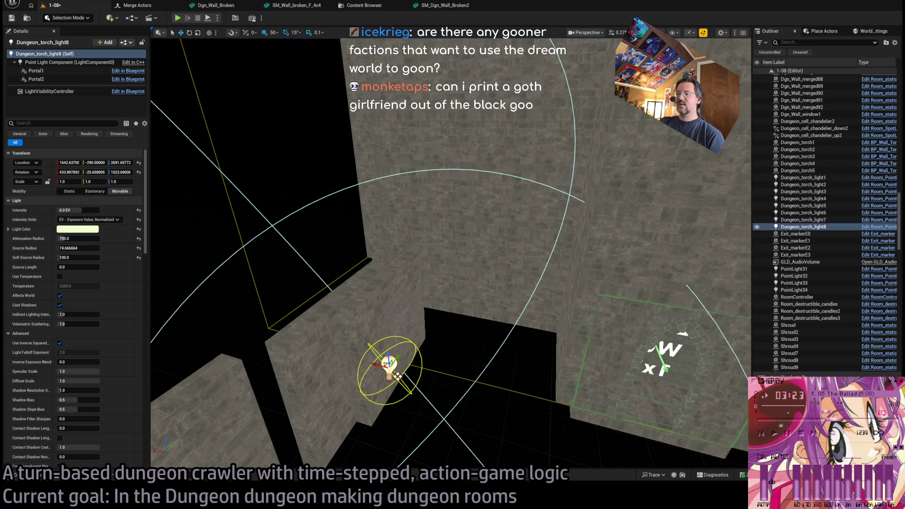
scroll(465, 340, up, 5)
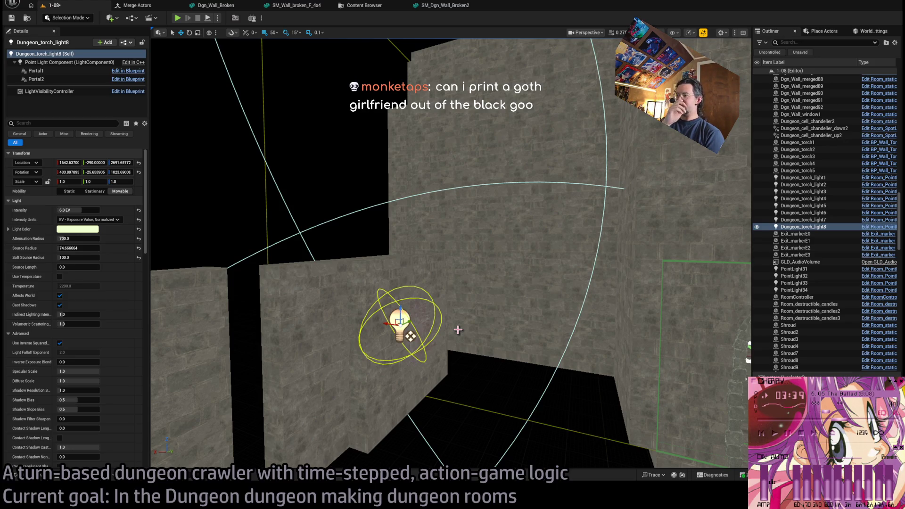
mouse_move(445, 321)
mouse_down()
mouse_move(424, 240)
mouse_move(424, 269)
mouse_move(496, 330)
mouse_up()
ctrl+click(496, 330)
key(f)
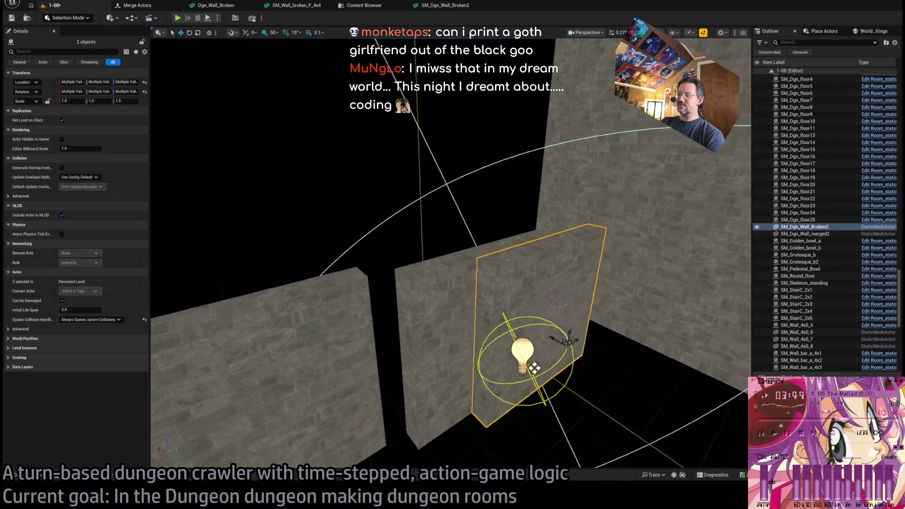
Reselect only the torch light and swing the view around the surrounding walls.
click(442, 368)
drag(442, 367, 512, 373)
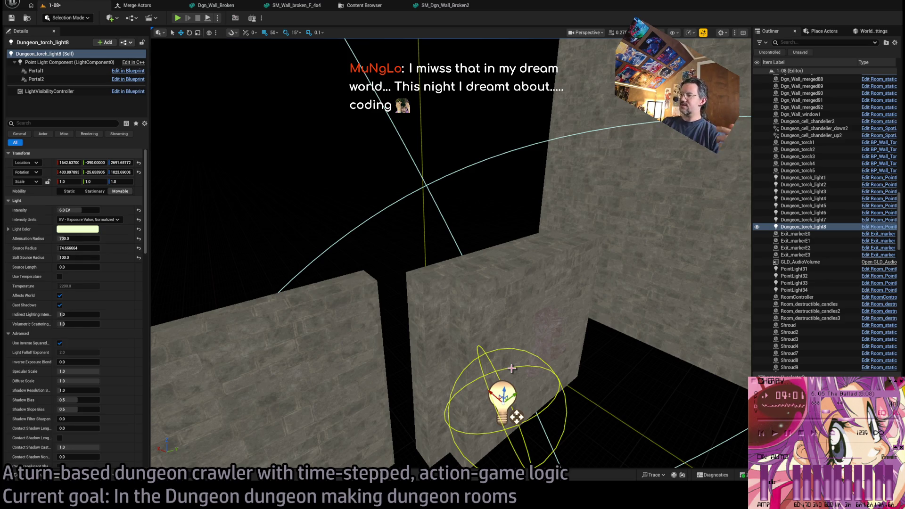
key(Right)
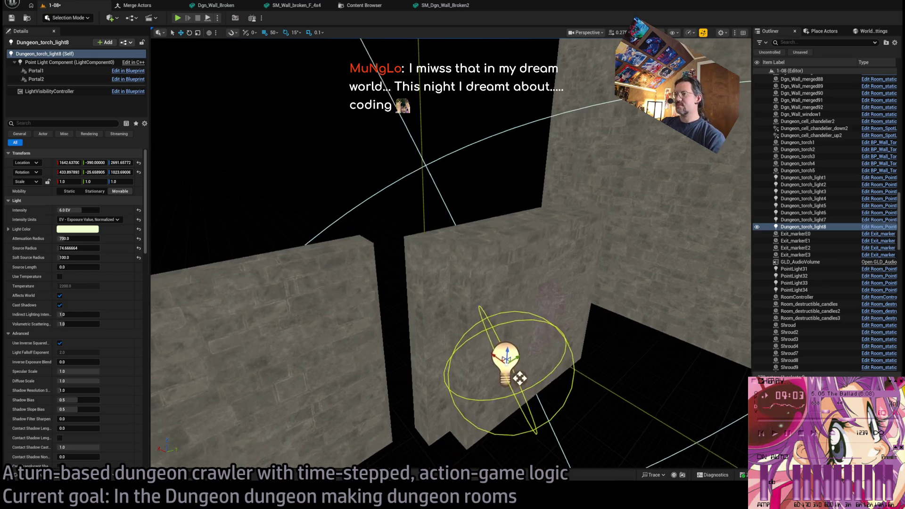
key(Down)
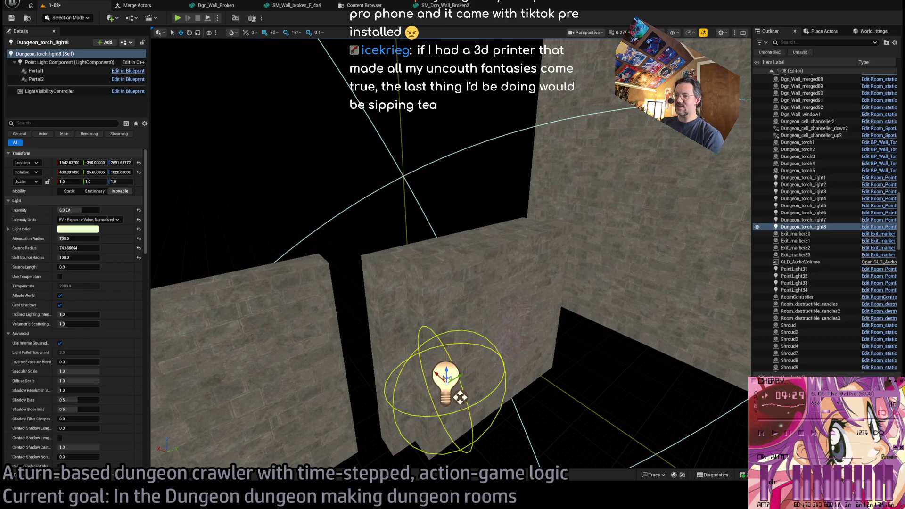
key(alt+Tab)
Search Google for 'poco x8 pro phone' and open the GSMArena specifications result.
key(alt+Left)
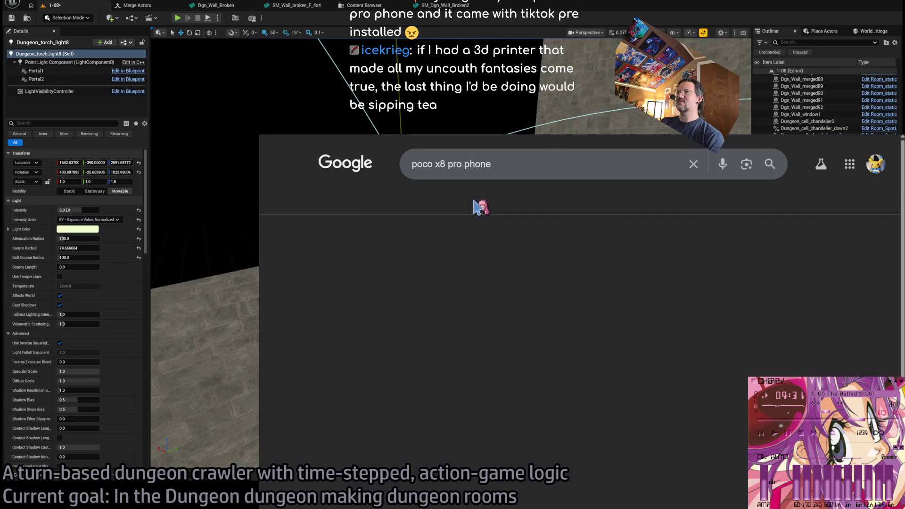
scroll(289, 319, down, 3)
scroll(306, 285, up, 1)
scroll(307, 288, up, 1)
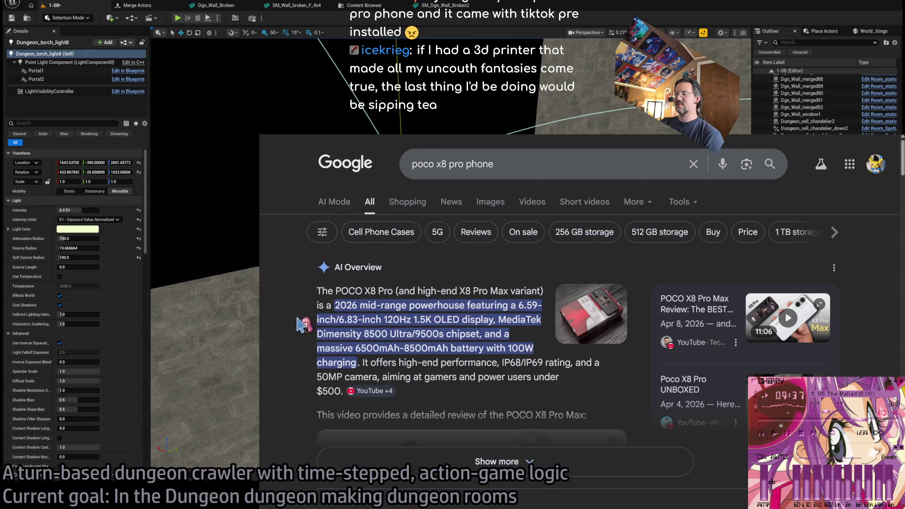
scroll(307, 310, down, 5)
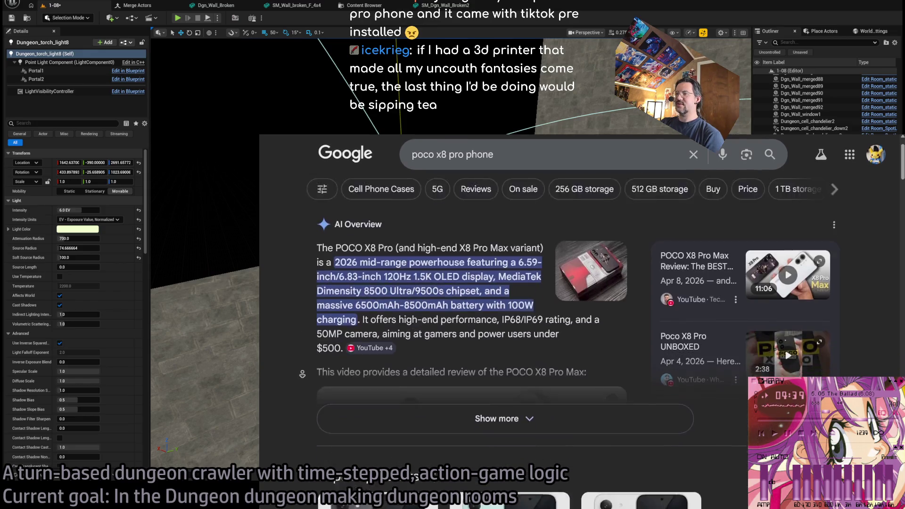
scroll(303, 391, down, 10)
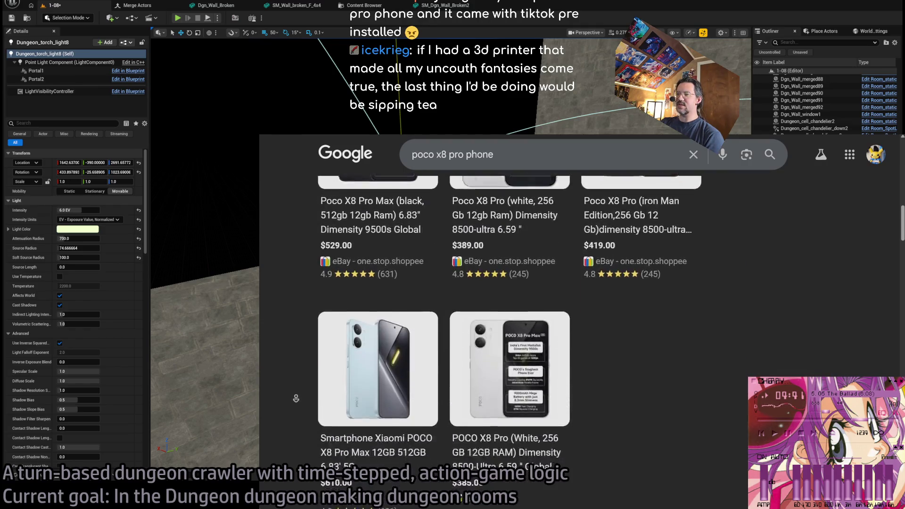
scroll(296, 399, down, 2)
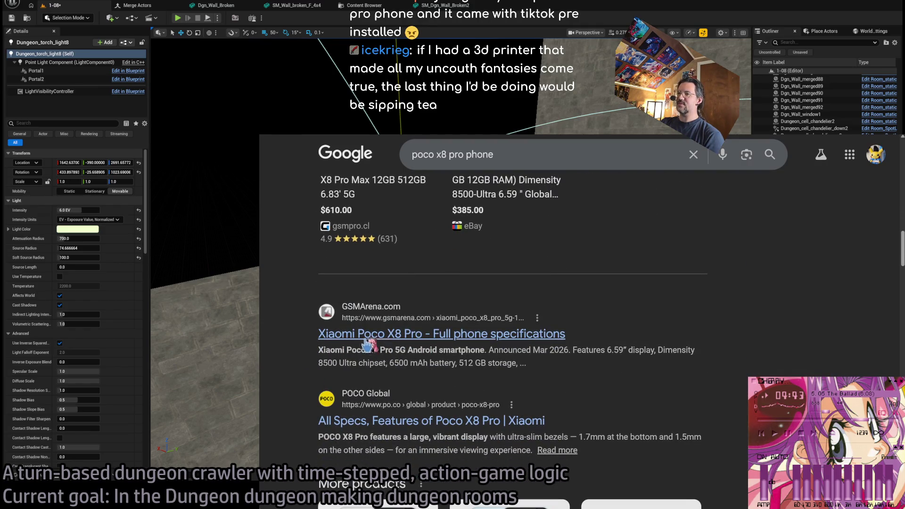
click(387, 336)
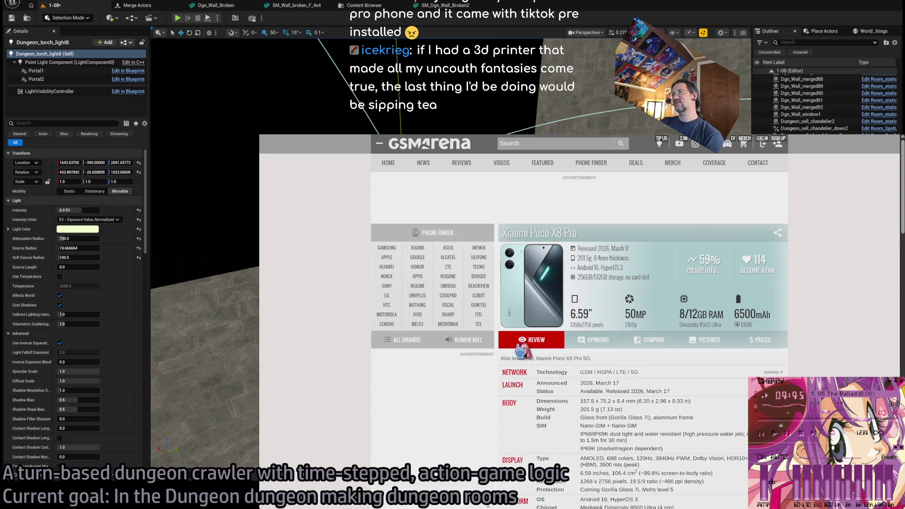
Adjust the GSMArena page zoom to fit the spec table and stop its auto-scrolling.
scroll(306, 316, down, 4)
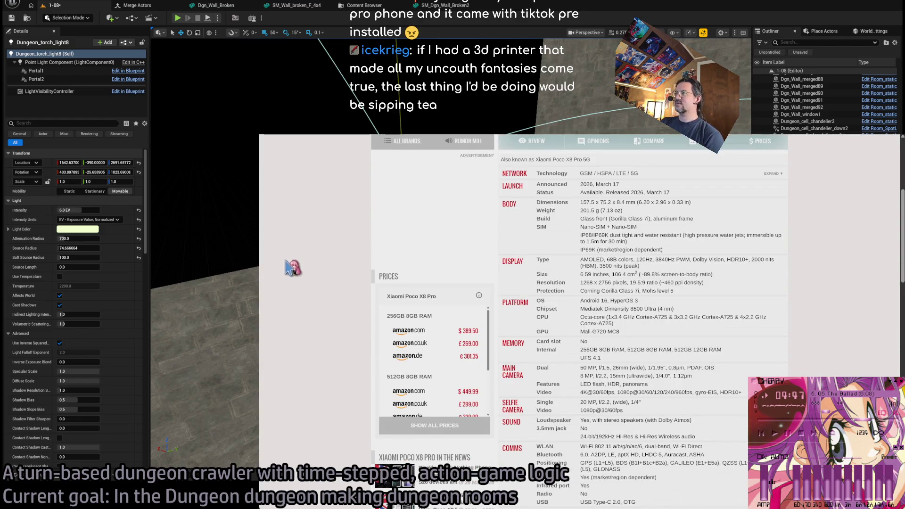
key(ctrl+plus)
key(ctrl+plus)
key(ctrl+plus)
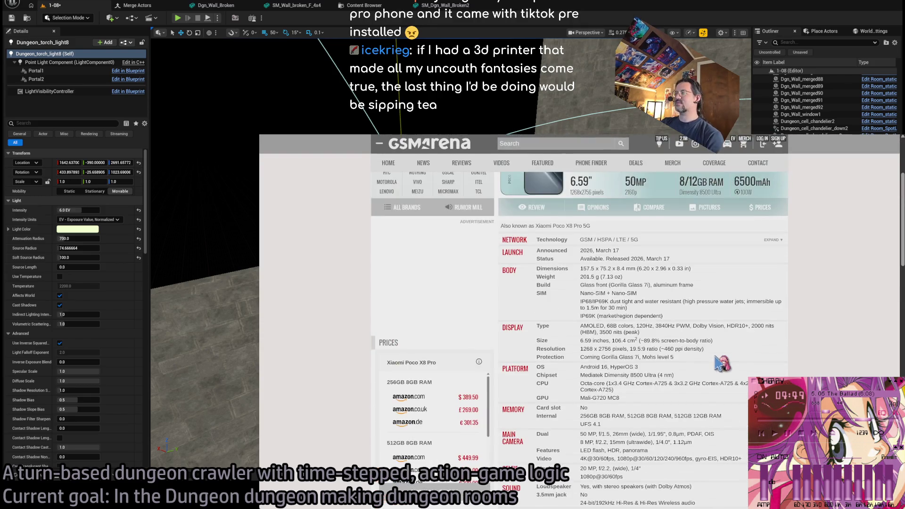
key(ctrl+plus)
key(ctrl+minus)
key(ctrl+minus)
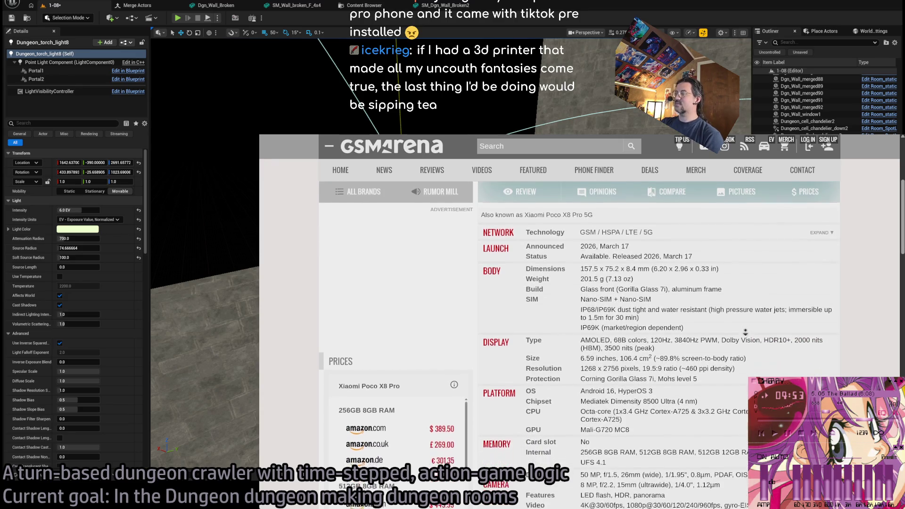
click(757, 336)
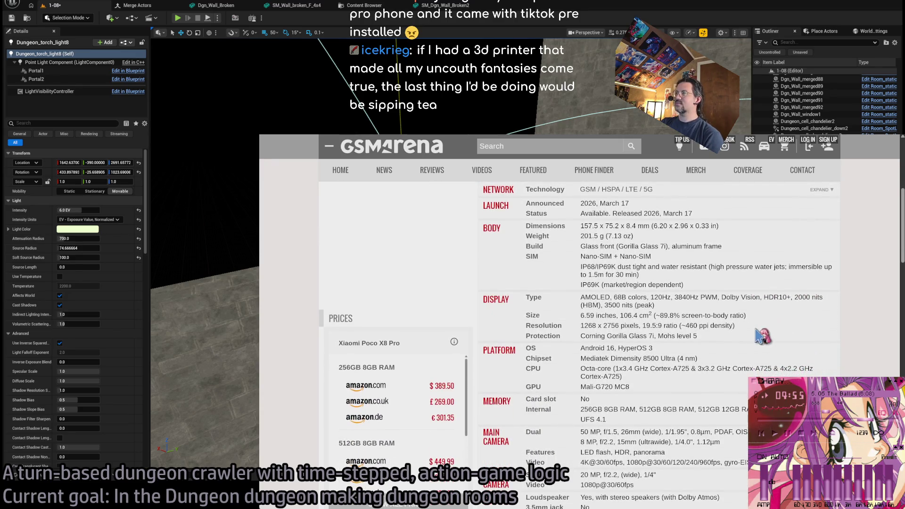
Scroll through the Poco X8 Pro specs: 6500 mAh battery, 100W charging, from $389.50.
scroll(538, 269, up, 5)
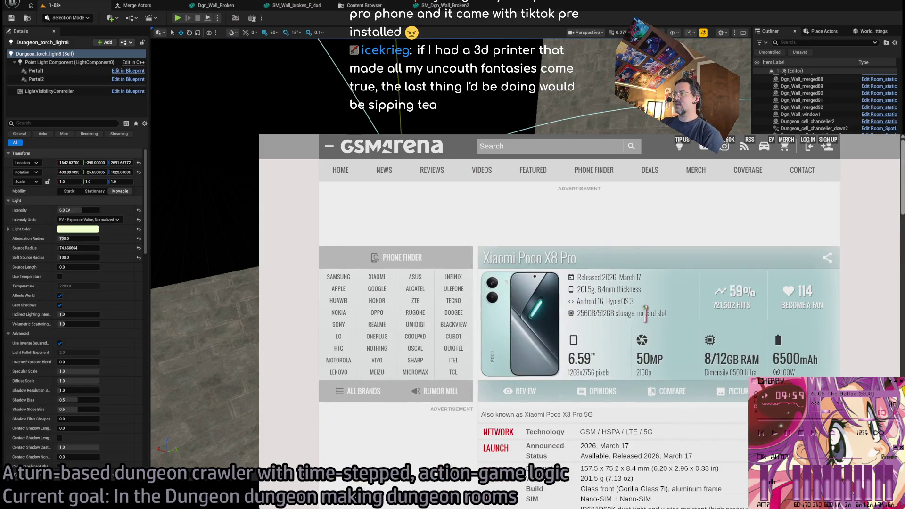
scroll(644, 311, down, 1)
scroll(642, 382, down, 1)
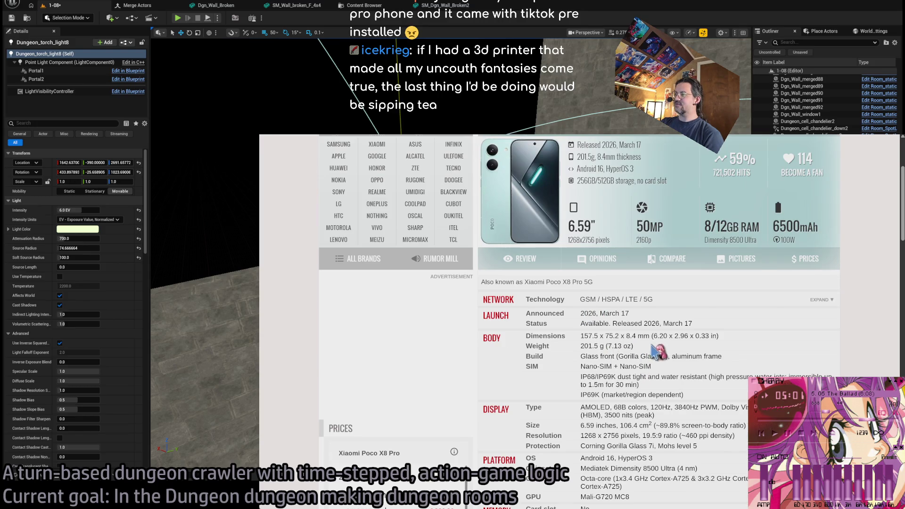
scroll(658, 352, down, 1)
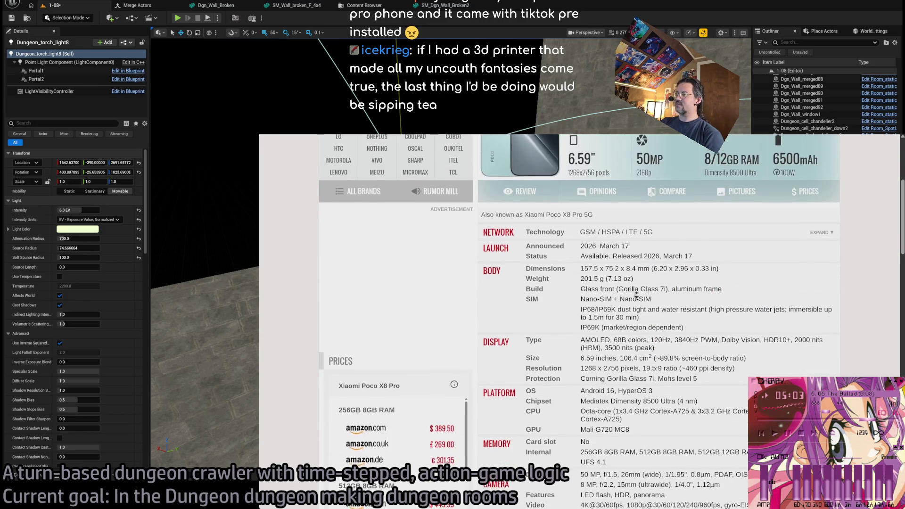
scroll(633, 306, down, 1)
scroll(634, 307, down, 1)
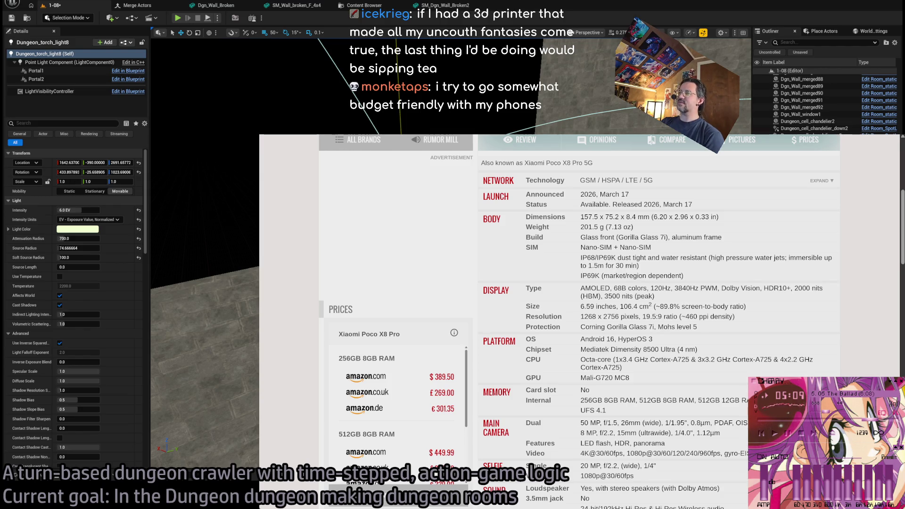
scroll(613, 406, down, 10)
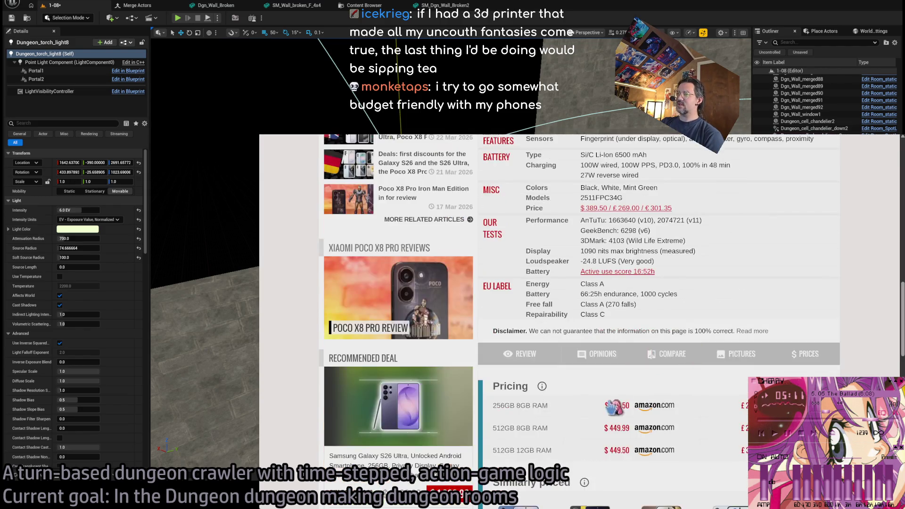
scroll(613, 407, up, 15)
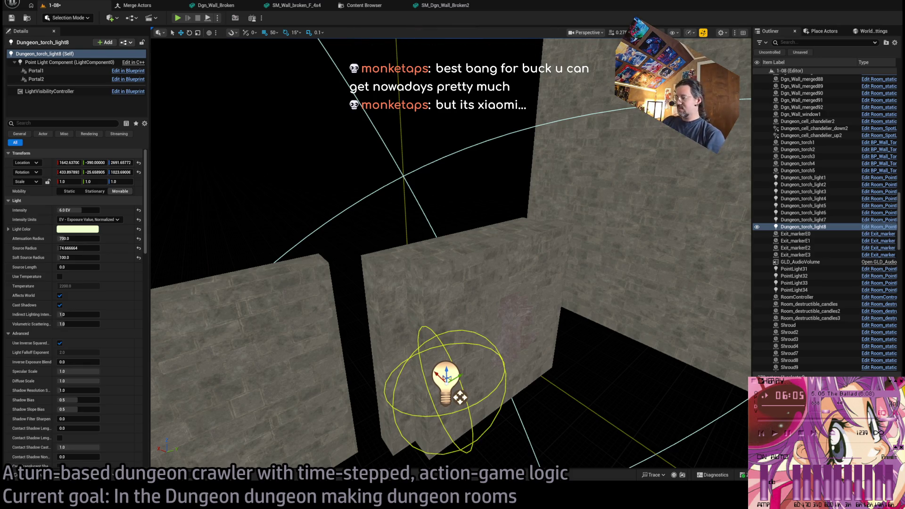
Orbit around the torch light, comparing the walls under lit and unlit shading.
mouse_move(460, 397)
mouse_down()
mouse_move(471, 335)
mouse_move(462, 358)
mouse_move(313, 368)
mouse_move(543, 364)
mouse_move(639, 450)
mouse_move(479, 457)
mouse_move(467, 361)
mouse_move(445, 370)
mouse_move(465, 351)
mouse_move(441, 332)
mouse_move(388, 344)
mouse_move(349, 324)
mouse_move(576, 113)
mouse_up()
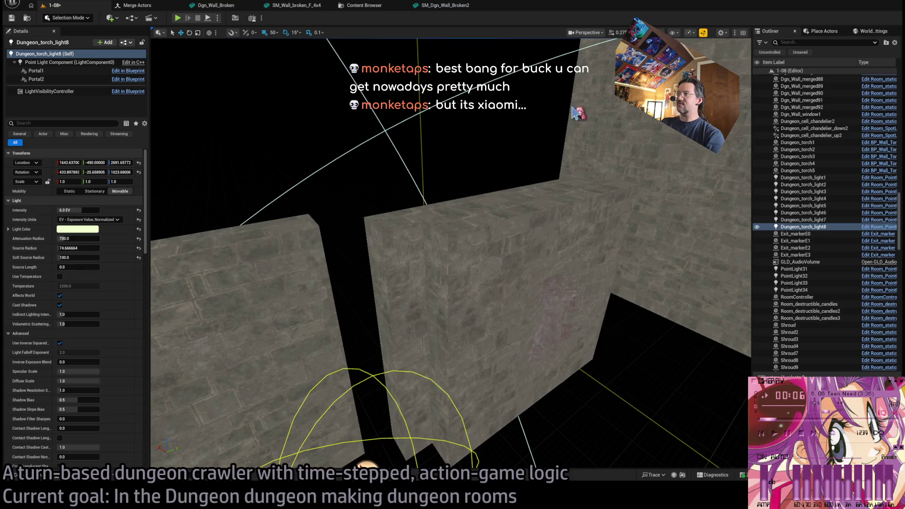
key(alt+4)
key(f)
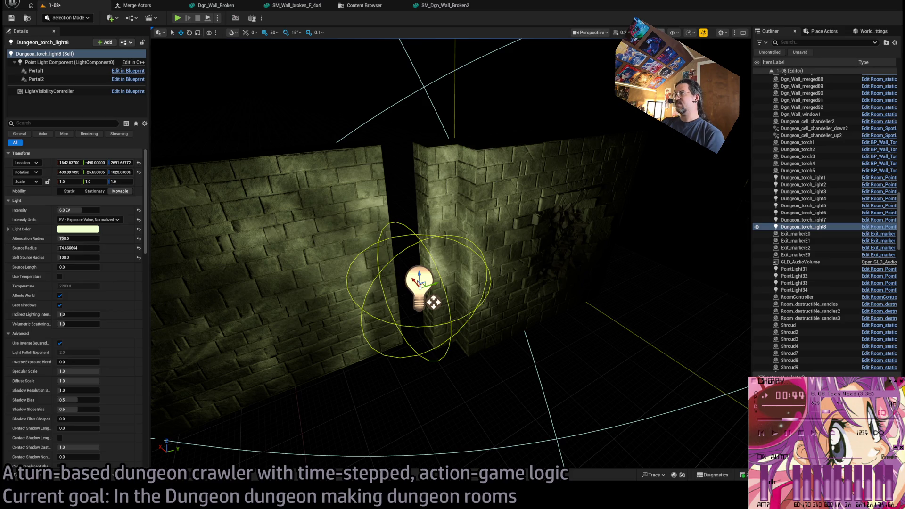
key(alt+3)
Select the SM_Dgn_Wall_Broken2 holed wall and view it from above.
scroll(520, 251, up, 3)
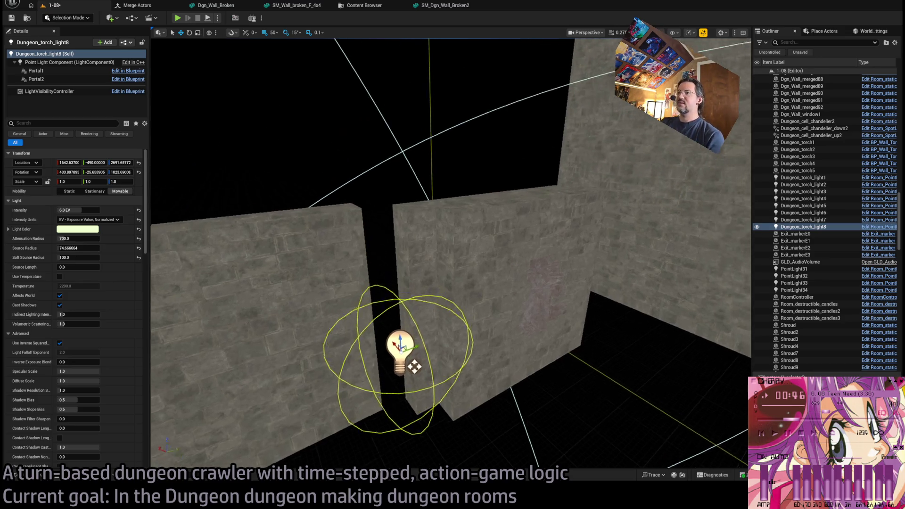
scroll(510, 256, down, 3)
click(510, 257)
scroll(510, 257, up, 3)
mouse_move(612, 314)
mouse_down()
mouse_move(607, 283)
mouse_move(580, 287)
mouse_up()
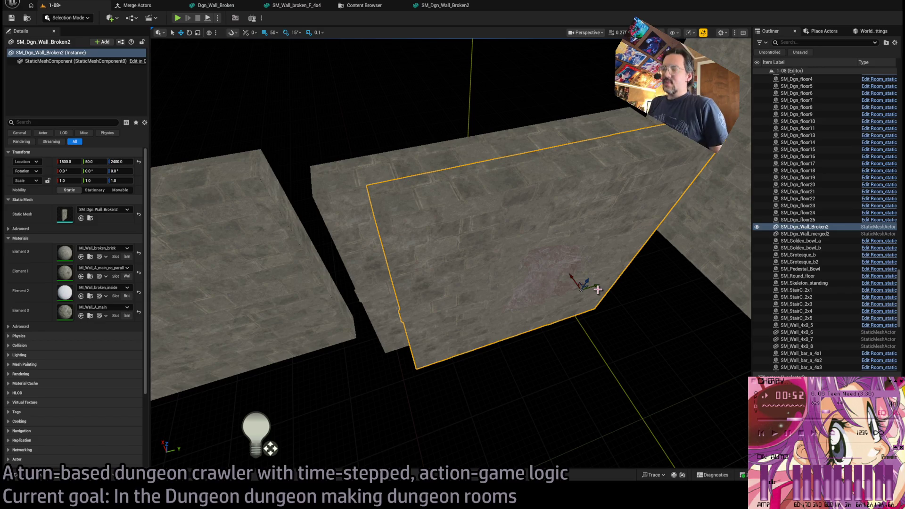
Move SM_Dgn_Wall_Broken2 50 units along X to location 1750, 50, 2400.
mouse_move(573, 274)
mouse_down()
mouse_move(581, 299)
mouse_move(577, 292)
mouse_up()
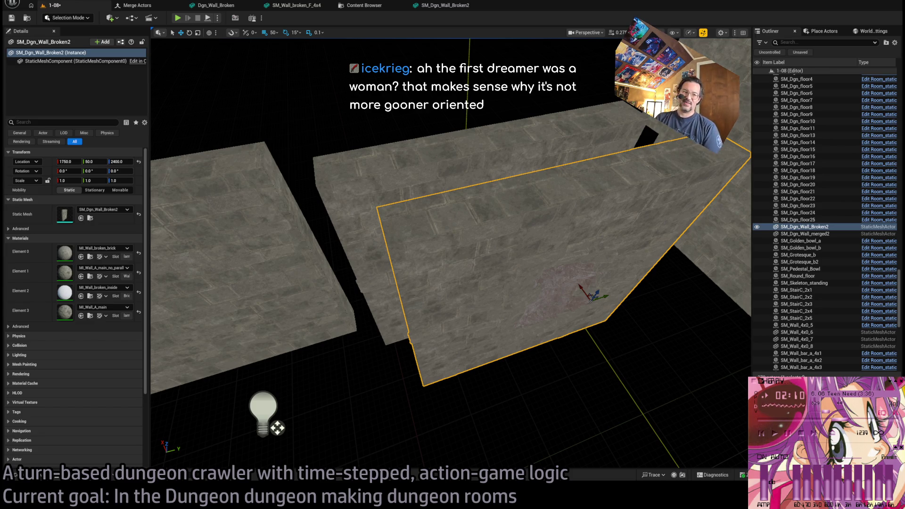
key(alt+Tab)
Dismiss the search suggestions and close the catacomb loculi results tab to reveal YouTube.
click(429, 160)
click(429, 161)
click(429, 161)
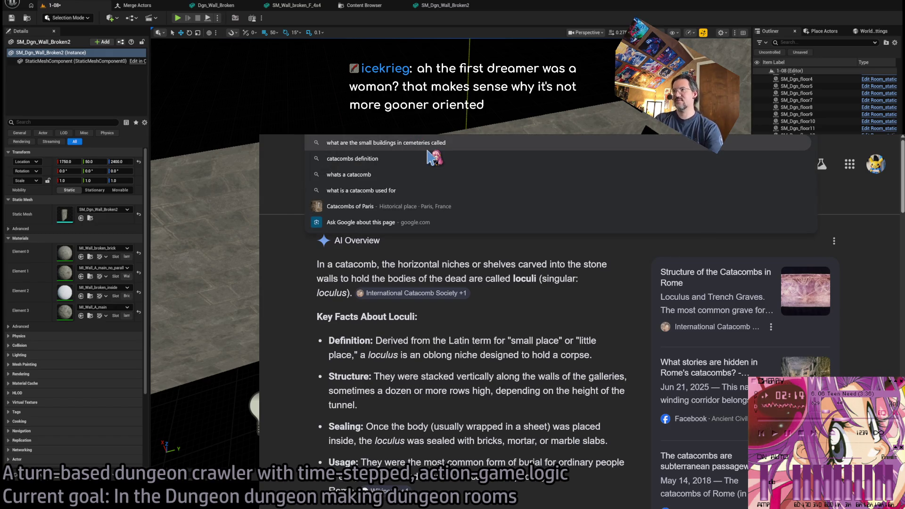
key(Escape)
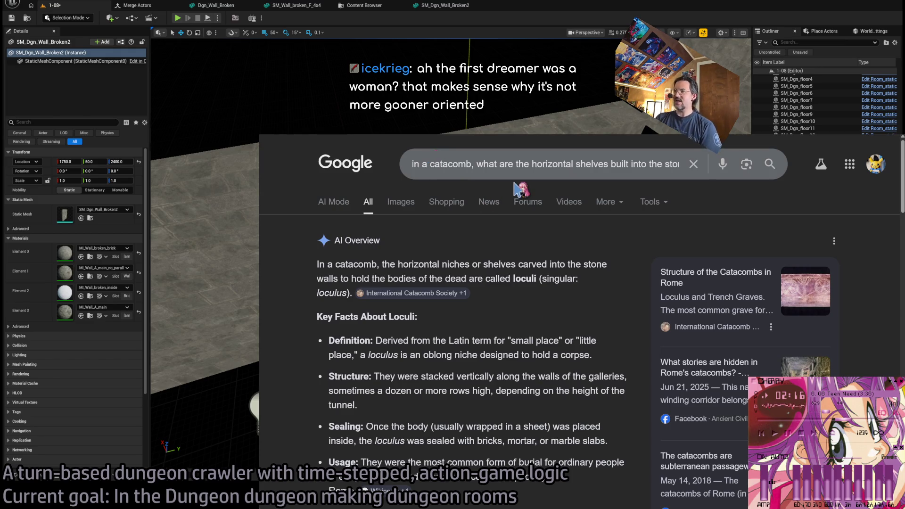
key(ctrl+w)
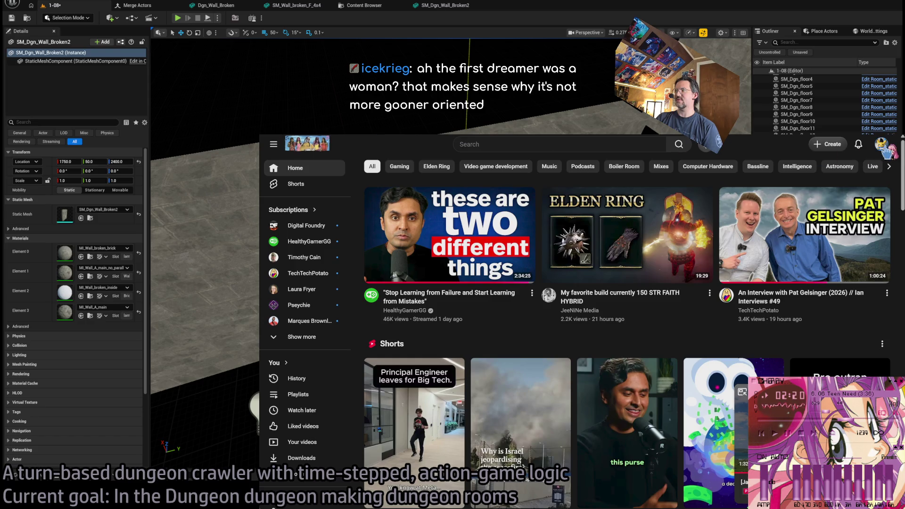
Play the Grim Reaper video from Liked videos in theater mode.
click(882, 144)
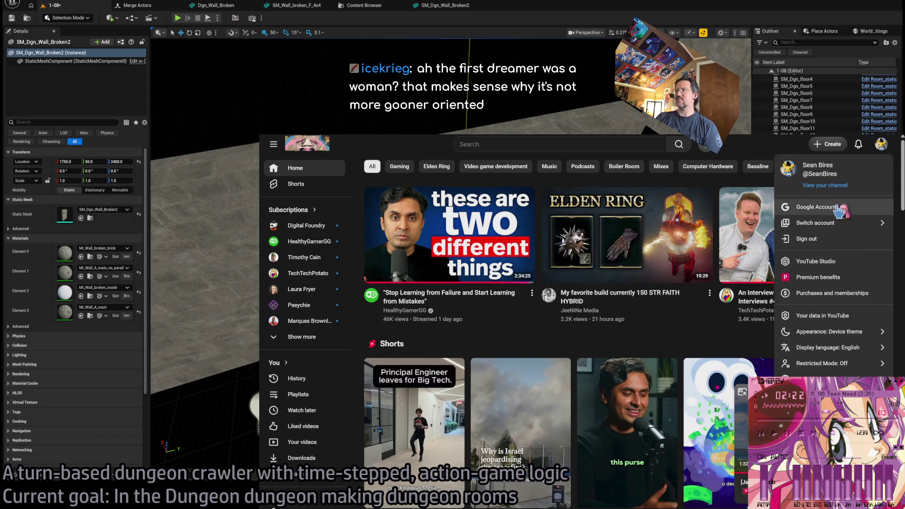
key(Escape)
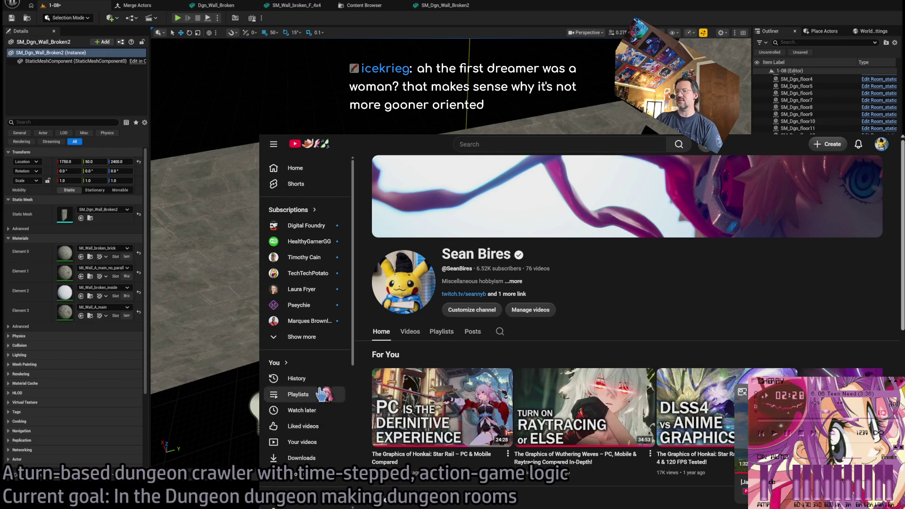
click(322, 426)
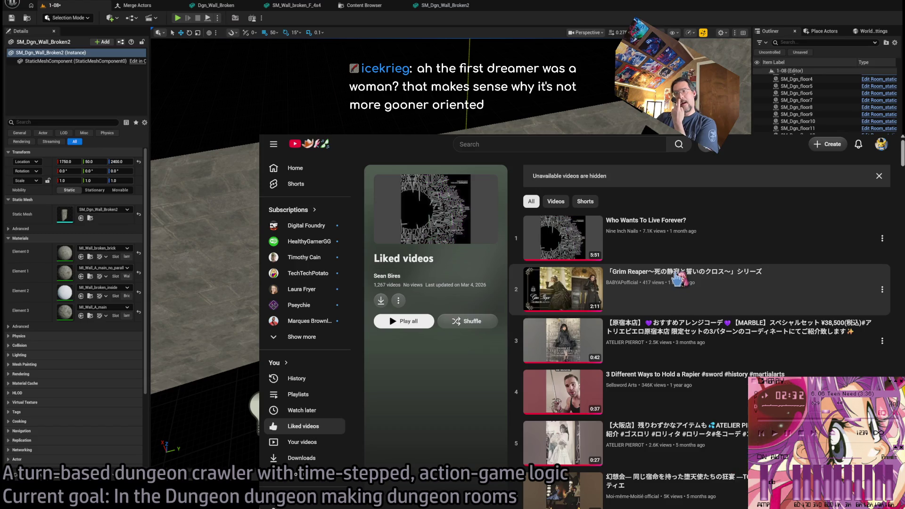
click(656, 272)
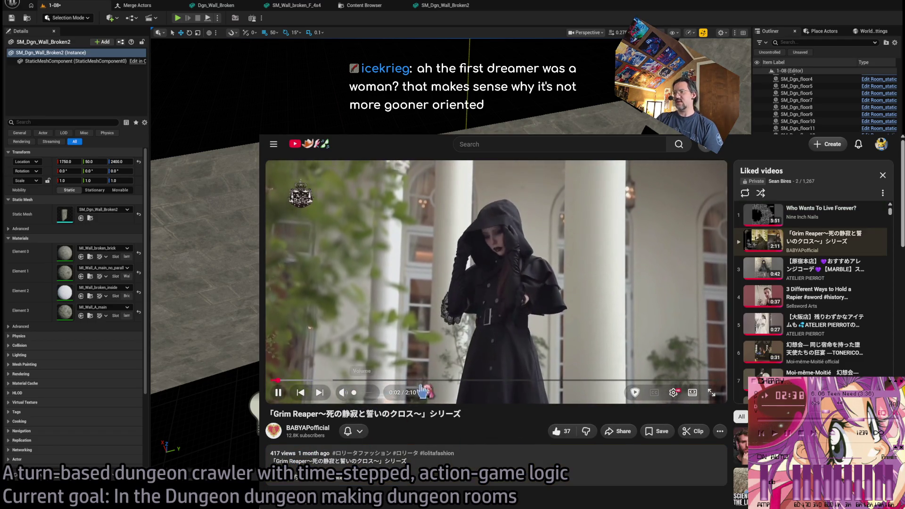
key(t)
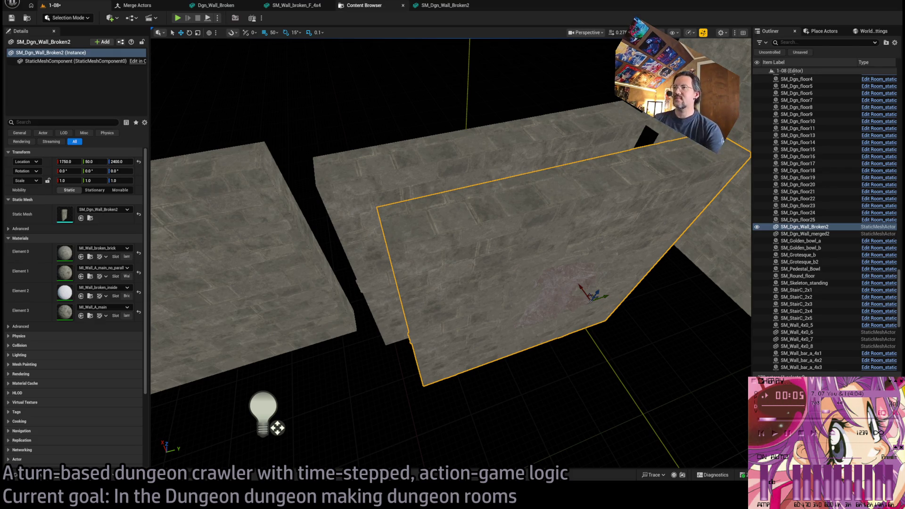
Select the SM_Dgn_Wall_Broken2 wall and push it 50 units along X.
drag(448, 259, 448, 227)
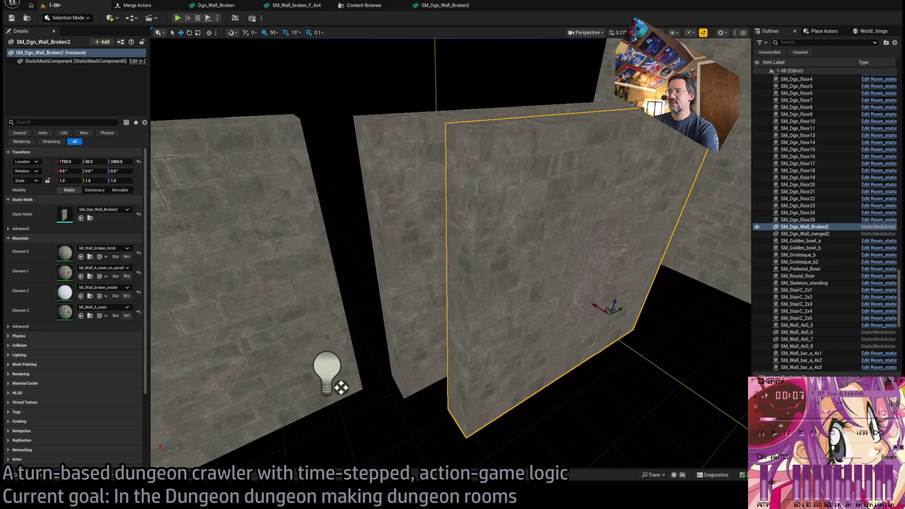
drag(484, 250, 484, 212)
click(499, 276)
mouse_move(499, 277)
mouse_down()
mouse_move(499, 255)
mouse_move(498, 276)
mouse_up()
click(461, 307)
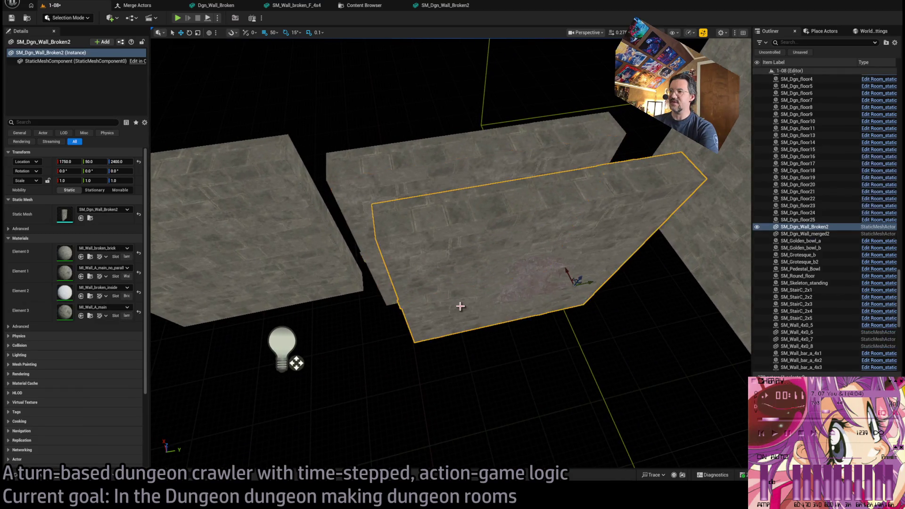
mouse_move(594, 284)
mouse_down()
mouse_move(633, 274)
mouse_move(640, 234)
mouse_move(658, 384)
mouse_move(571, 289)
mouse_up()
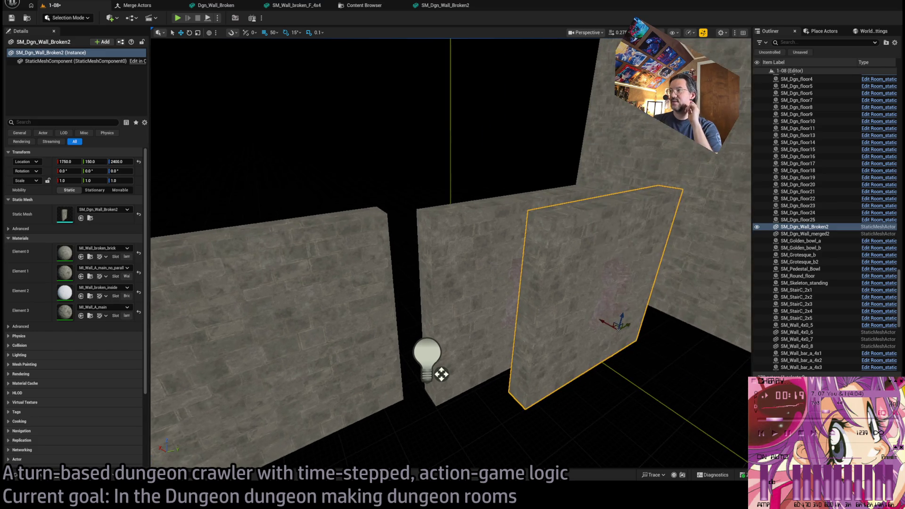
drag(604, 323, 586, 313)
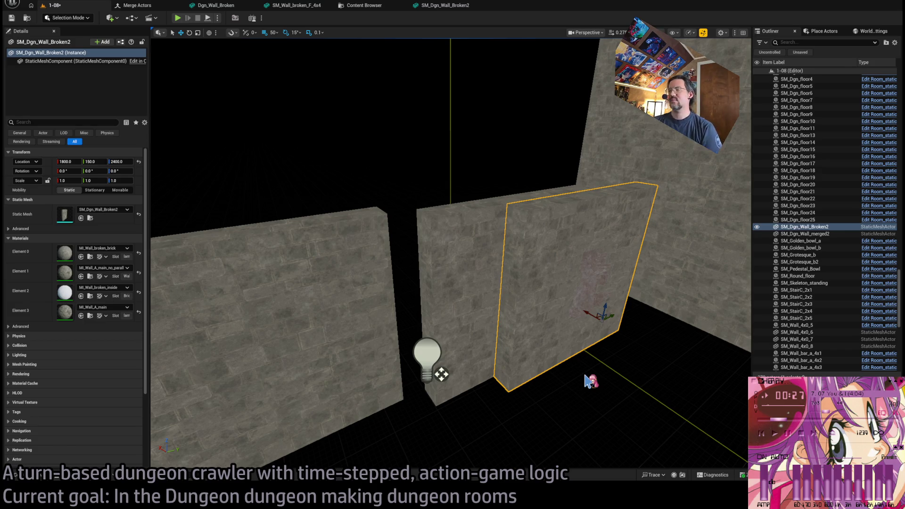
Frame the broken wall and slide it back 100 units along Y.
mouse_move(590, 358)
mouse_down()
mouse_move(590, 330)
mouse_move(571, 325)
mouse_move(606, 337)
mouse_up()
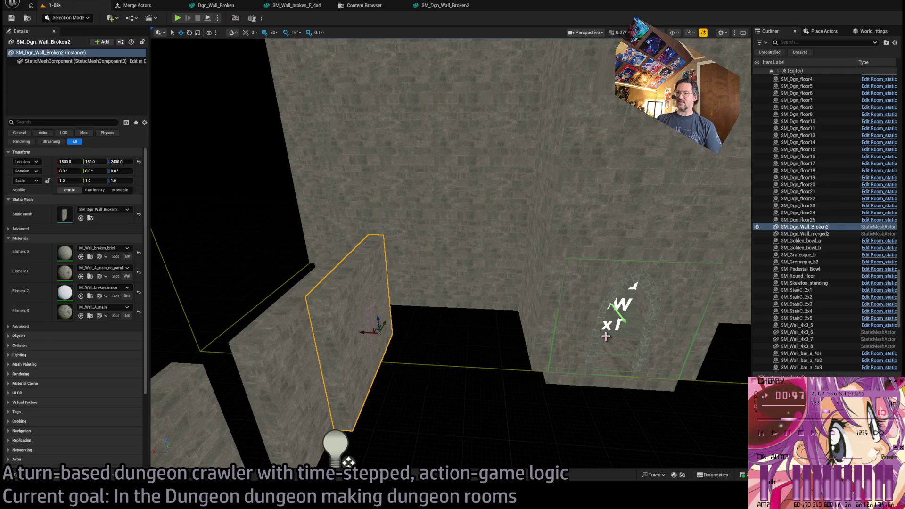
mouse_move(548, 318)
mouse_down()
mouse_move(551, 278)
mouse_move(547, 336)
mouse_move(500, 340)
mouse_move(486, 325)
mouse_move(476, 335)
mouse_move(517, 307)
mouse_up()
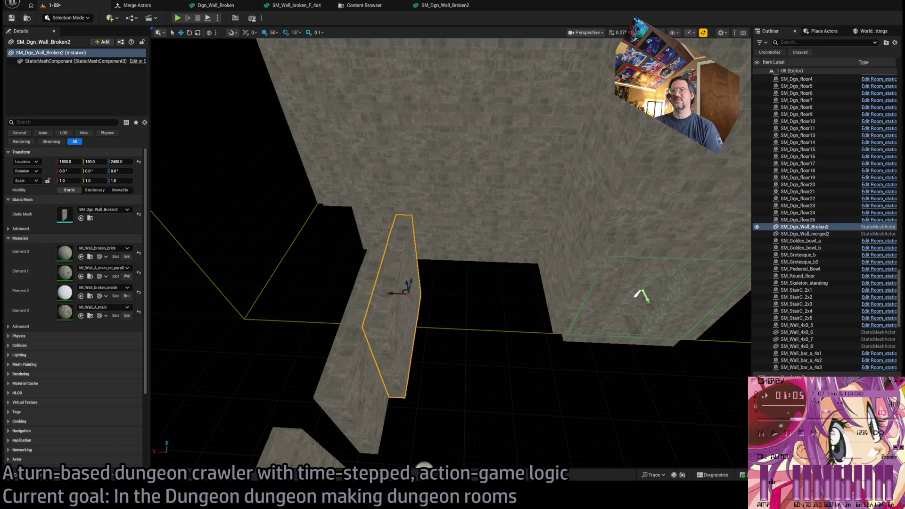
drag(452, 283, 509, 264)
key(f)
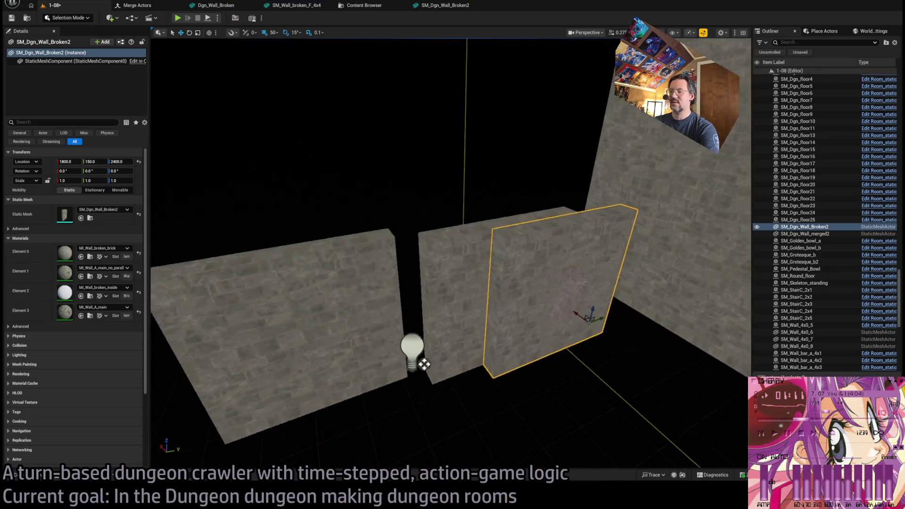
mouse_move(597, 296)
mouse_down()
mouse_move(542, 316)
mouse_move(582, 303)
mouse_move(475, 323)
mouse_up()
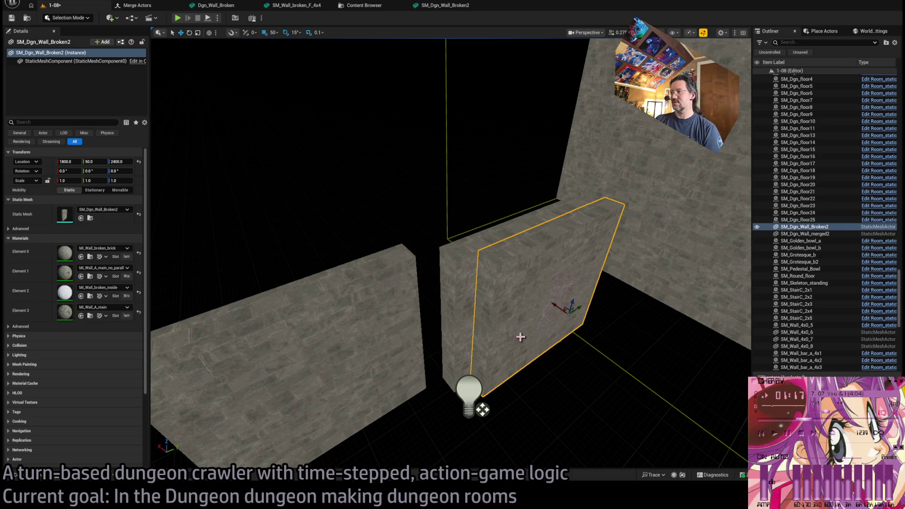
drag(516, 335, 510, 337)
Frame the bricks, merged2 and Broken2 walls in turn, then delete SM_Dgn_Wall_Broken2 from the level.
click(472, 326)
key(f)
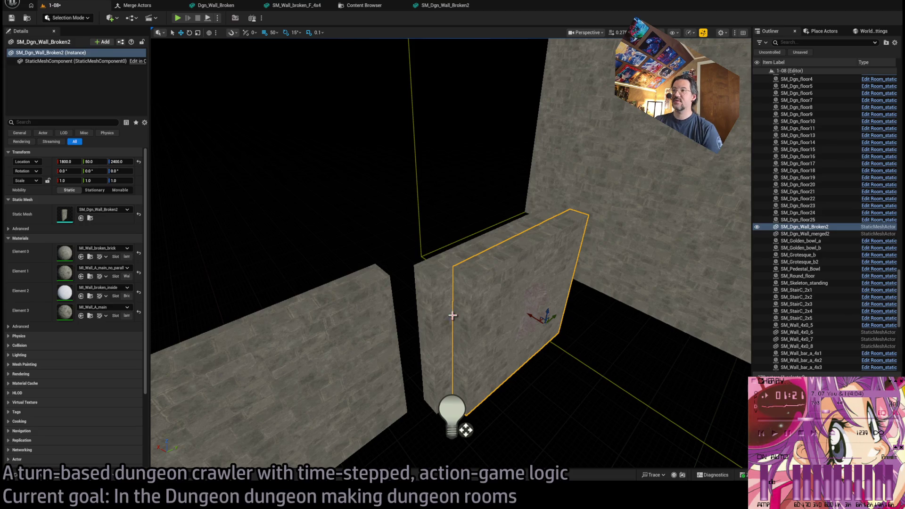
click(387, 330)
drag(409, 324, 509, 288)
click(509, 287)
key(f)
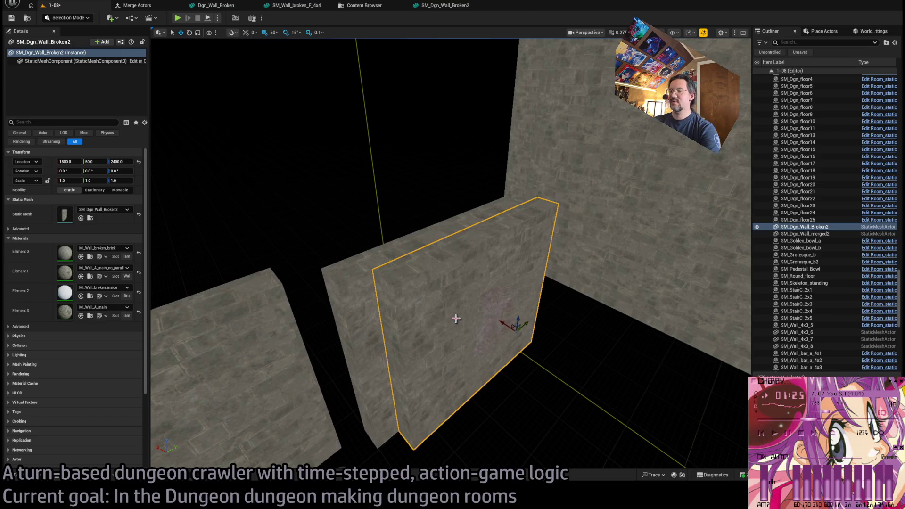
key(Delete)
key(ctrl+space)
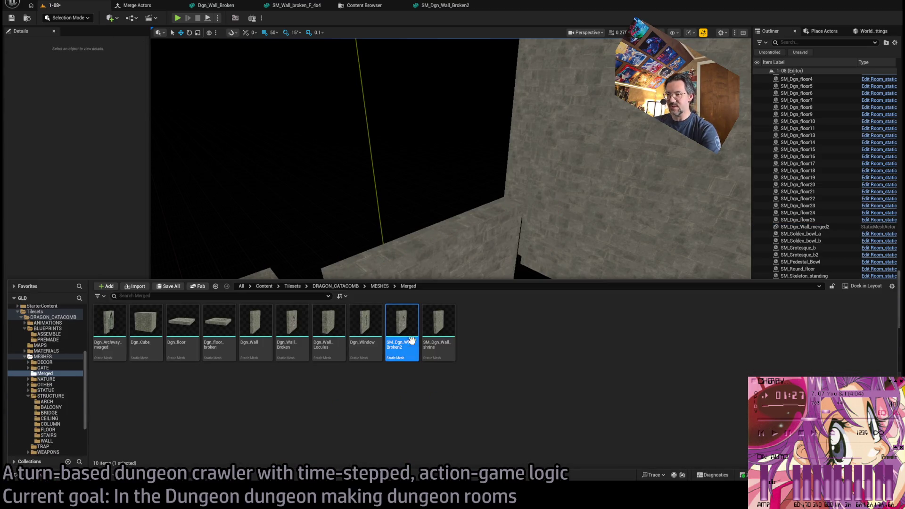
Replace the old Dgn_Wall_Broken asset by renaming SM_Dgn_Wall_Broken2 to Dgn_Wall_Broken in the Merged folder.
click(292, 325)
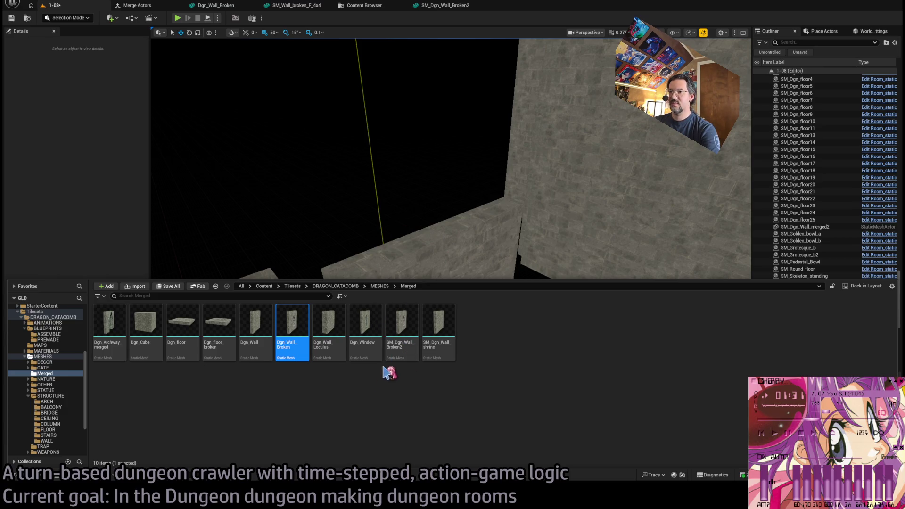
key(ctrl+space)
click(376, 443)
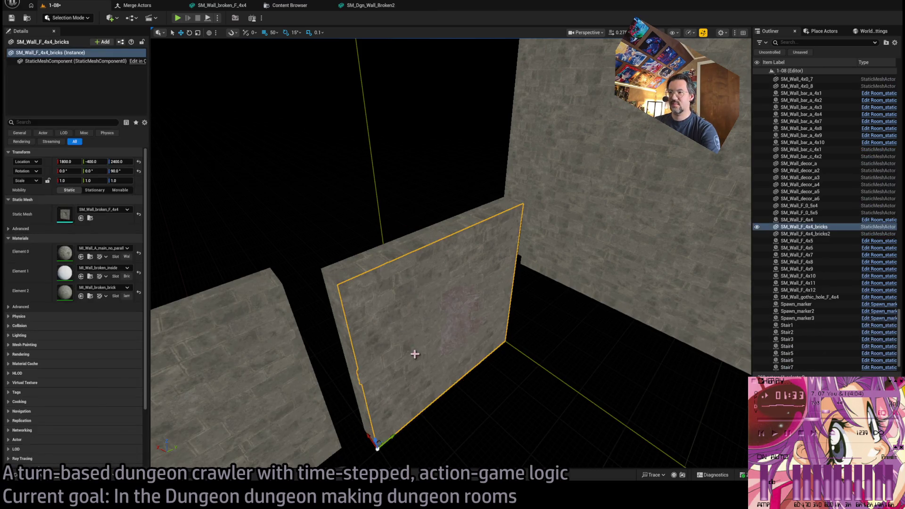
key(ctrl+space)
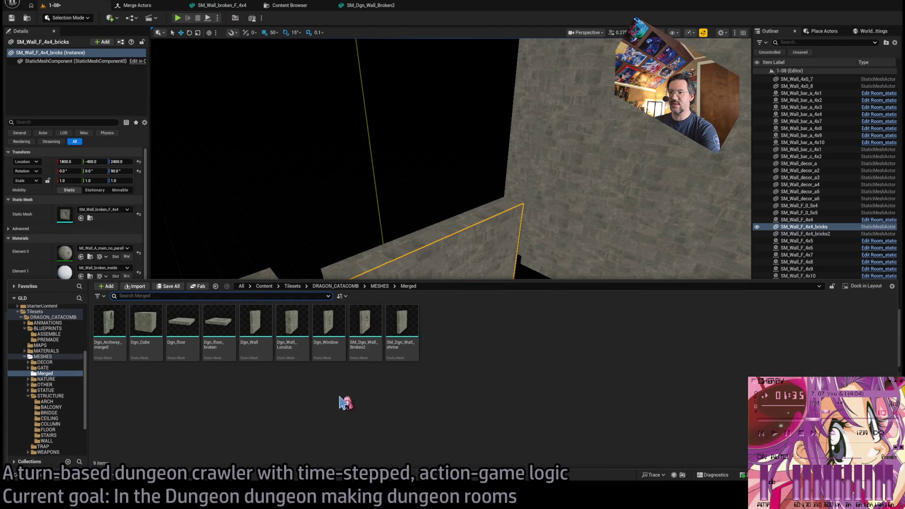
click(360, 347)
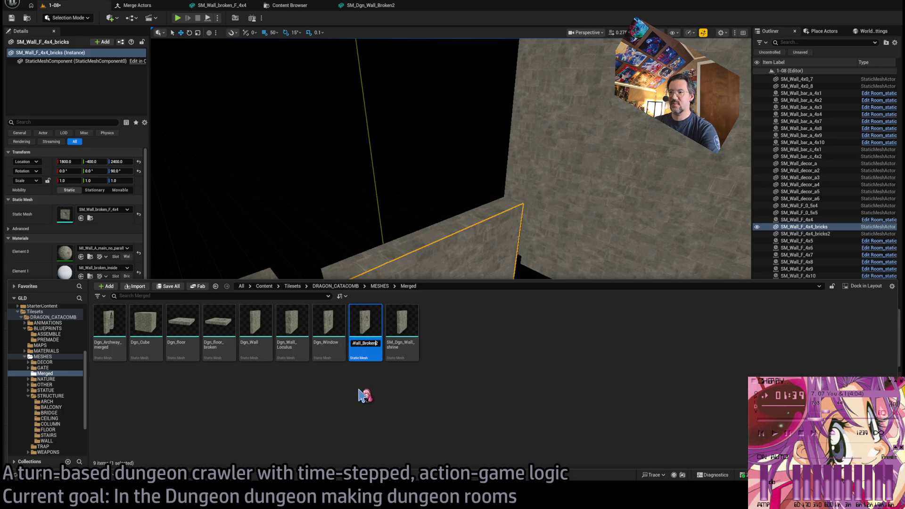
key(Return)
right_click(397, 257)
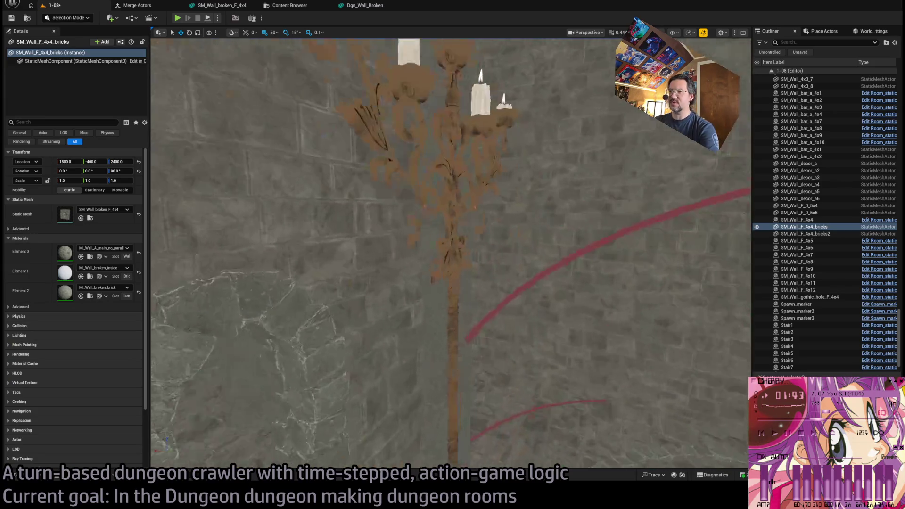
Open Dgn_Wall_Broken from the Merged folder in the Static Mesh Editor.
mouse_move(308, 225)
mouse_down()
mouse_move(366, 218)
mouse_move(443, 236)
mouse_move(228, 256)
mouse_move(617, 154)
mouse_move(511, 164)
mouse_move(430, 250)
mouse_move(384, 257)
mouse_move(562, 275)
mouse_move(273, 265)
mouse_move(410, 211)
mouse_move(396, 232)
mouse_move(240, 265)
mouse_move(248, 280)
mouse_move(238, 435)
mouse_move(234, 363)
mouse_move(414, 353)
mouse_up()
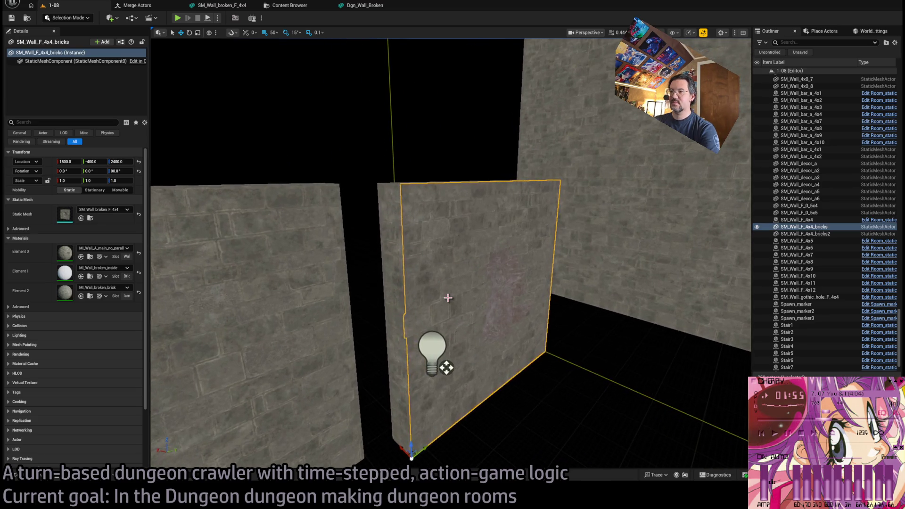
click(31, 476)
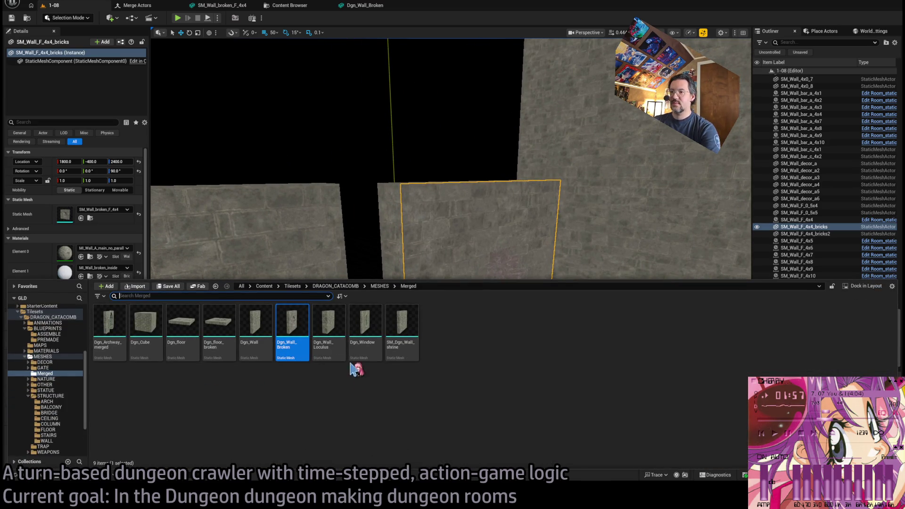
double_click(292, 326)
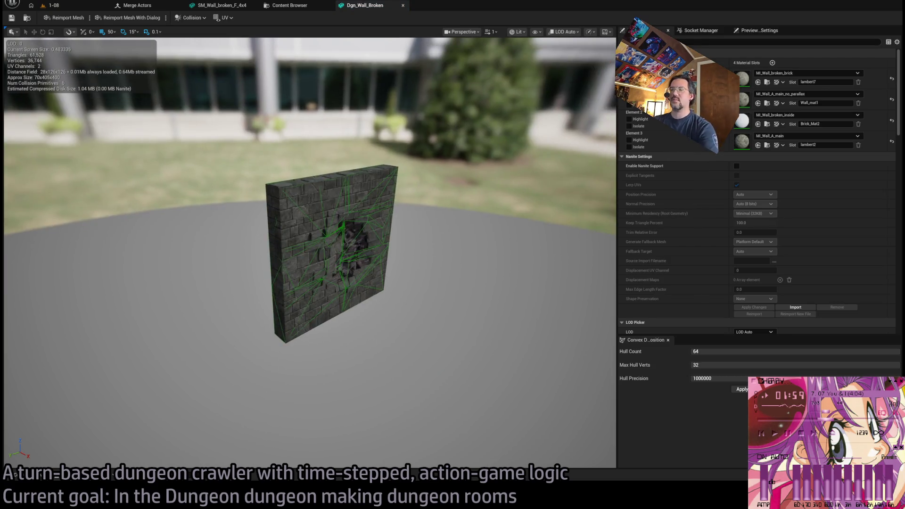
Zoom and orbit around the holed Dgn_Wall_Broken mesh, then close it and return to 1-08.
scroll(330, 255, up, 5)
drag(330, 255, 457, 254)
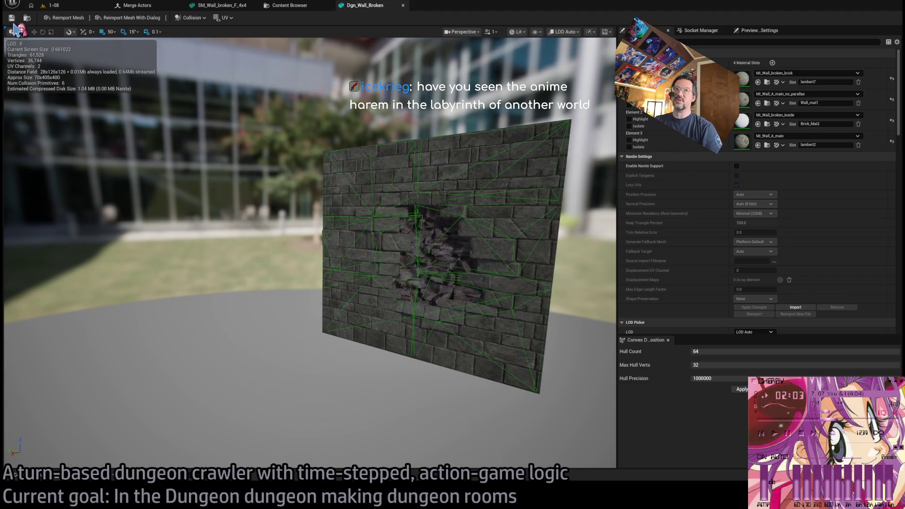
click(403, 5)
click(85, 8)
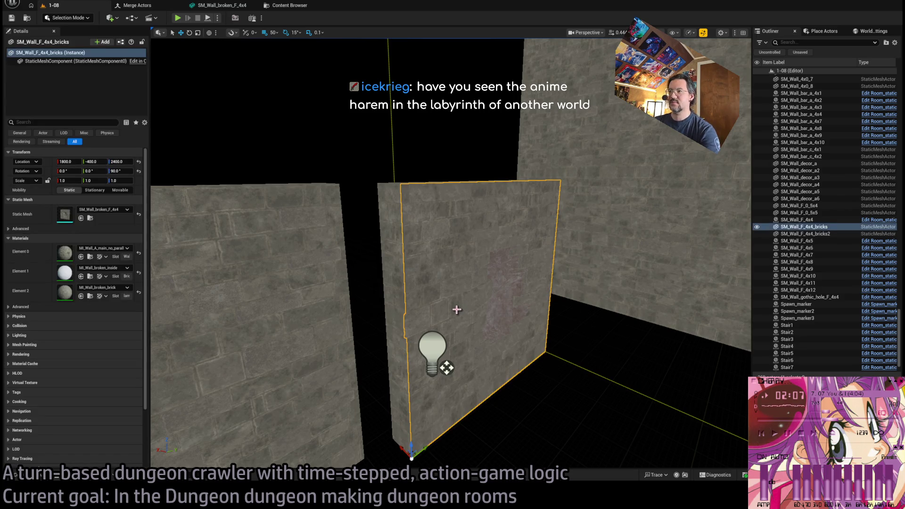
Frame and delete SM_Wall_F_4x4_bricks, then select SM_Wall_F_4x4_bricks2 and open the Content Drawer.
key(f)
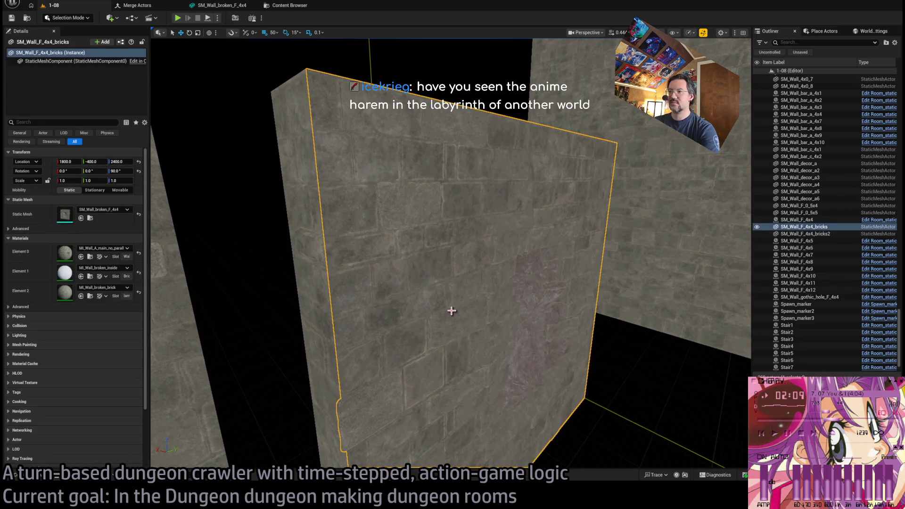
key(Delete)
scroll(452, 301, up, 5)
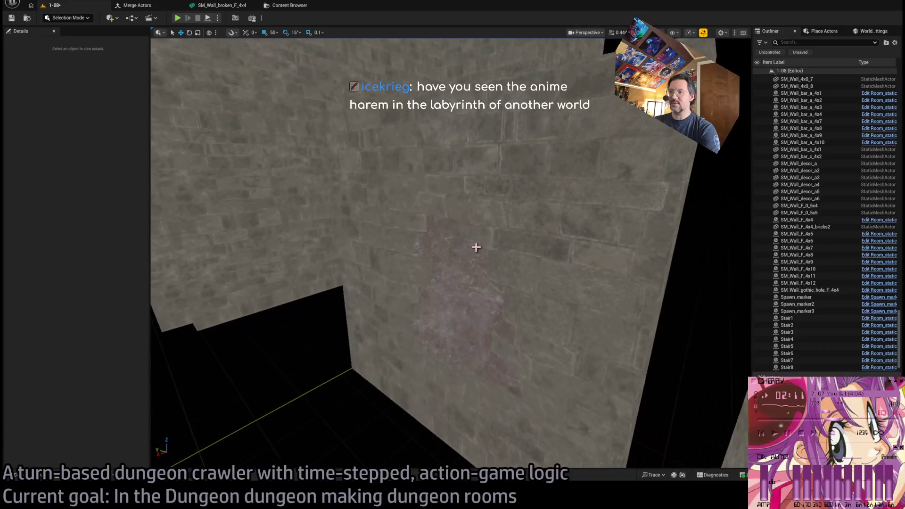
click(476, 247)
key(ctrl+space)
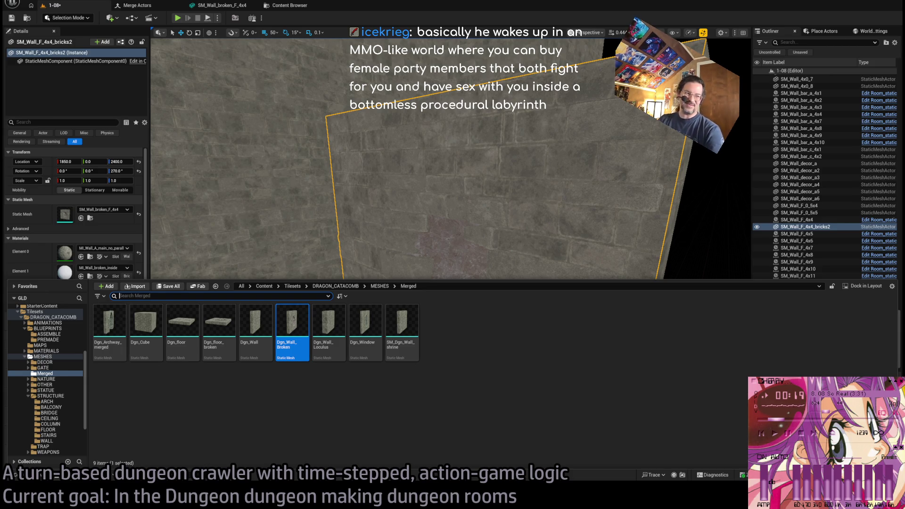
key(alt+Tab)
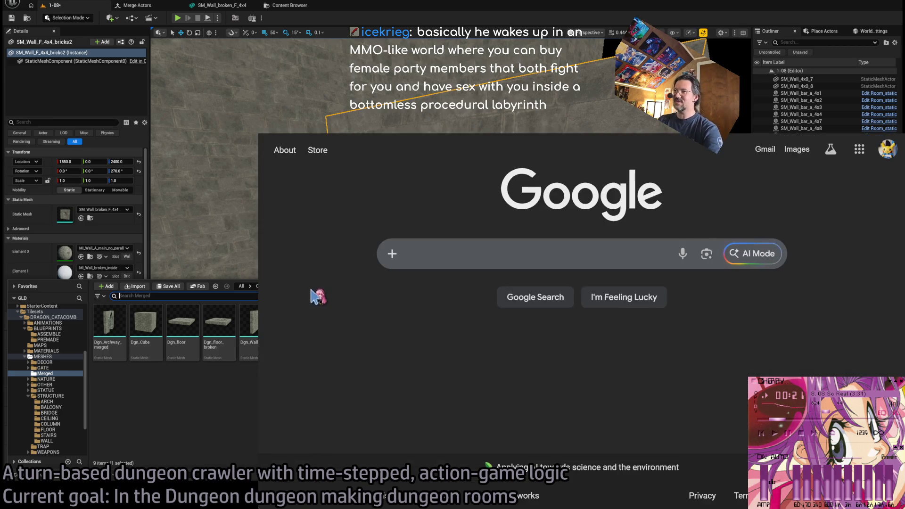
Scroll through the current Google results and close the image preview panel.
key(ctrl+Tab)
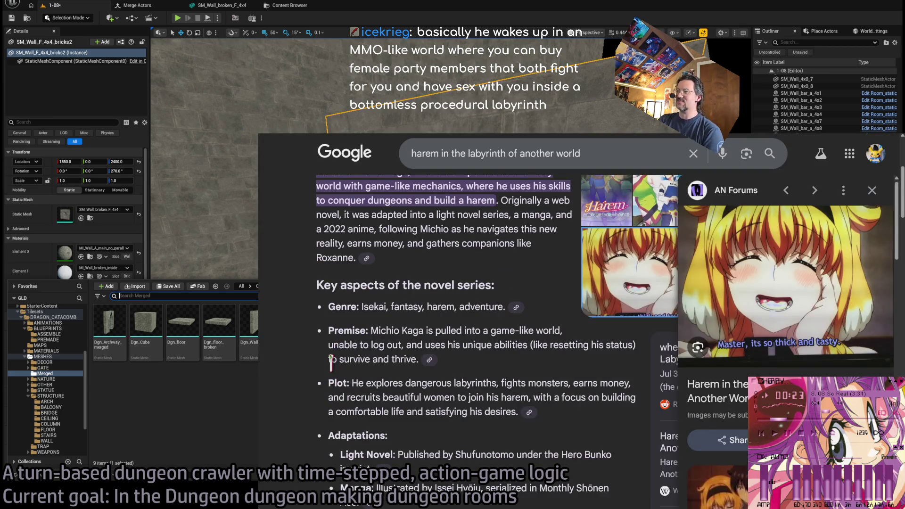
scroll(332, 359, up, 2)
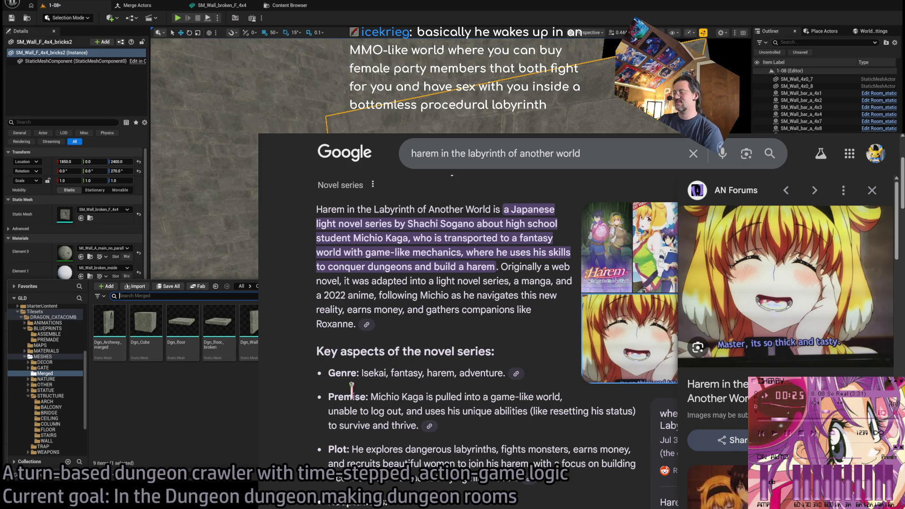
scroll(358, 394, down, 2)
scroll(415, 359, down, 4)
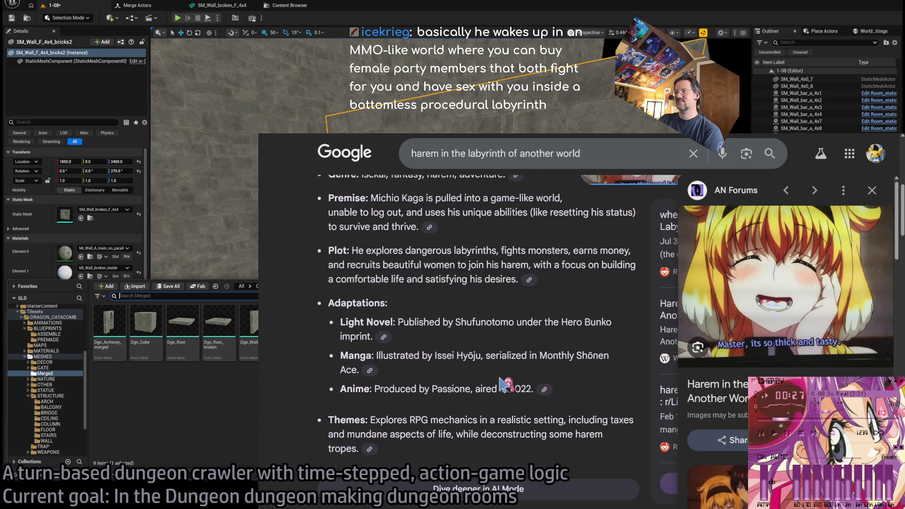
scroll(415, 371, down, 15)
scroll(429, 367, down, 4)
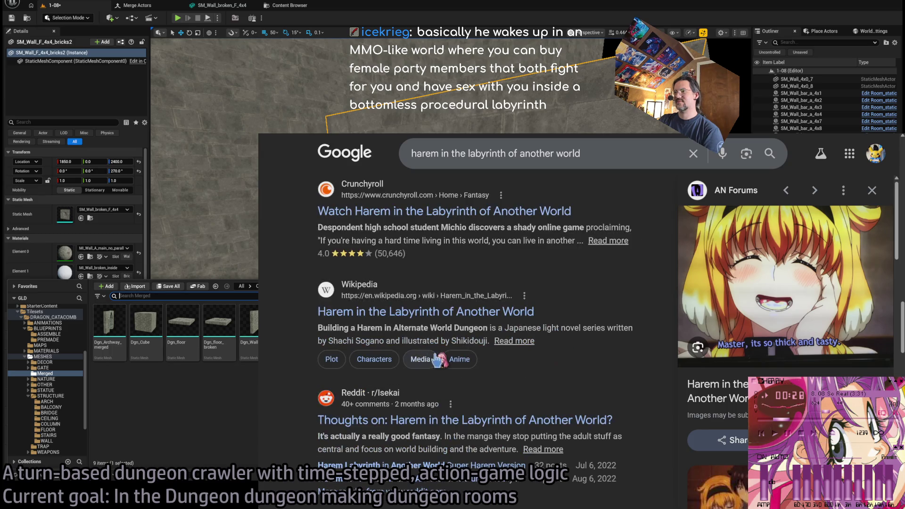
click(873, 190)
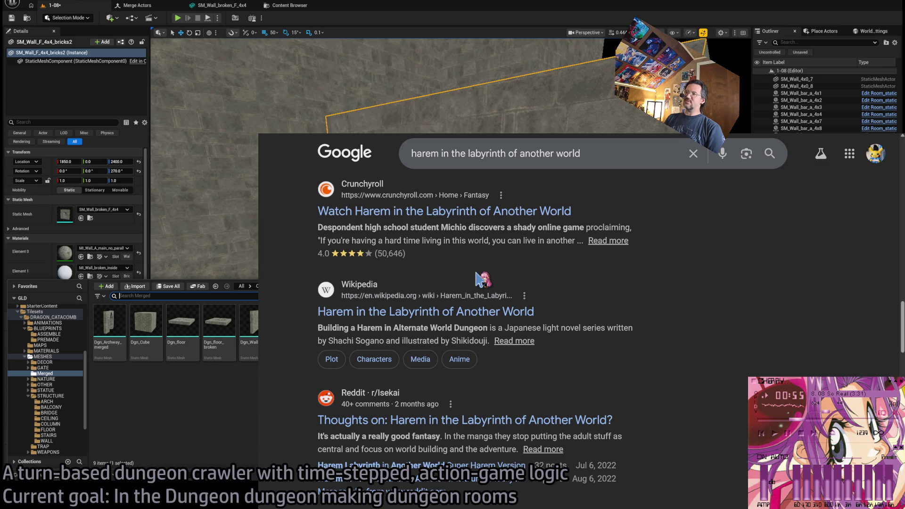
scroll(477, 279, up, 10)
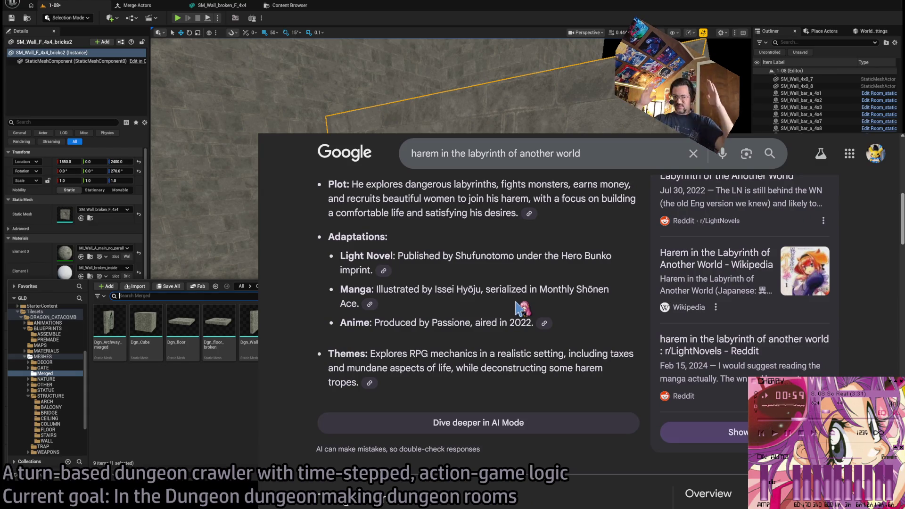
scroll(522, 309, up, 10)
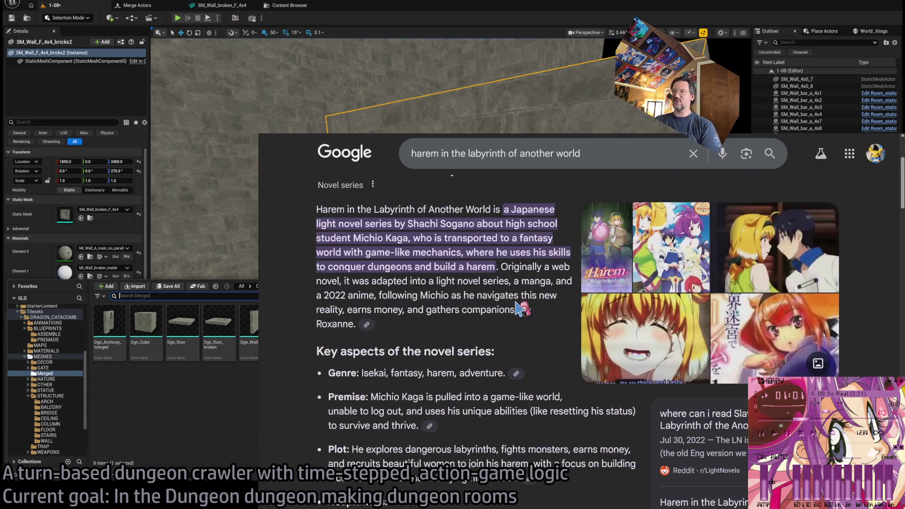
Search Google for 'anime about monster girls in a brothel'.
click(694, 164)
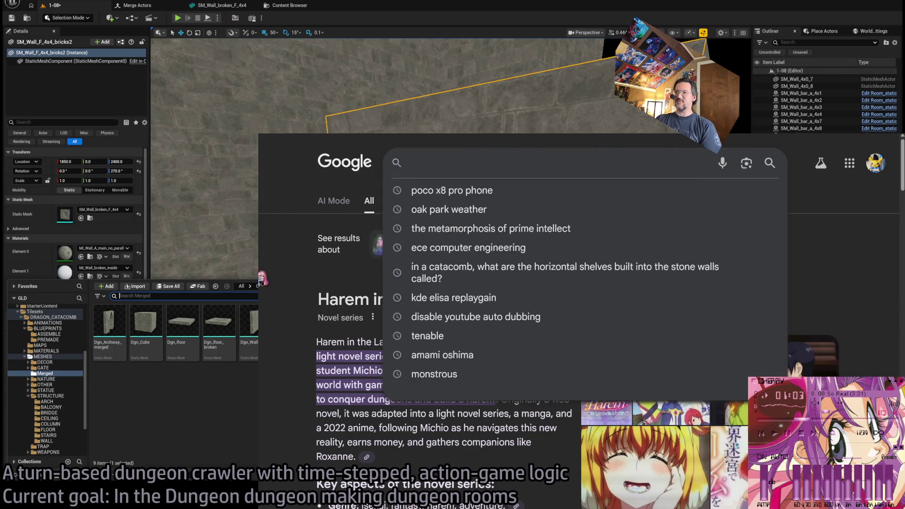
click(282, 293)
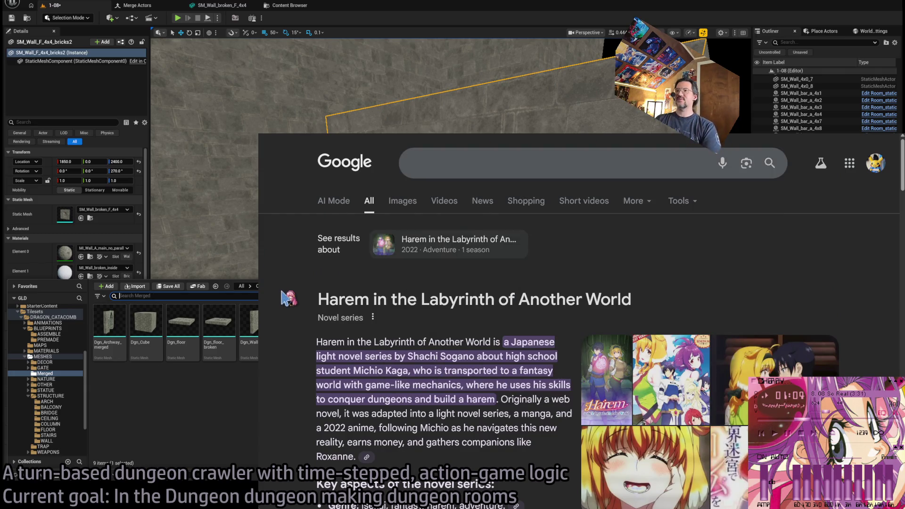
click(466, 161)
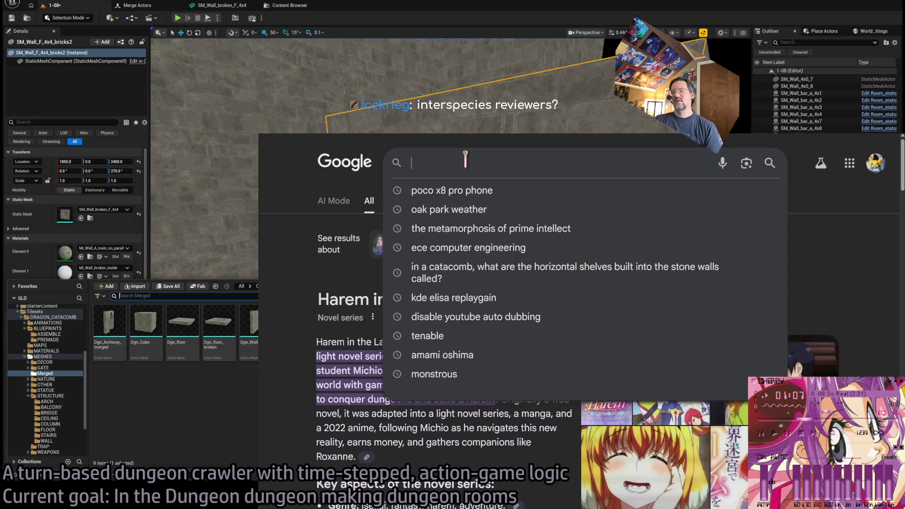
text(anime about)
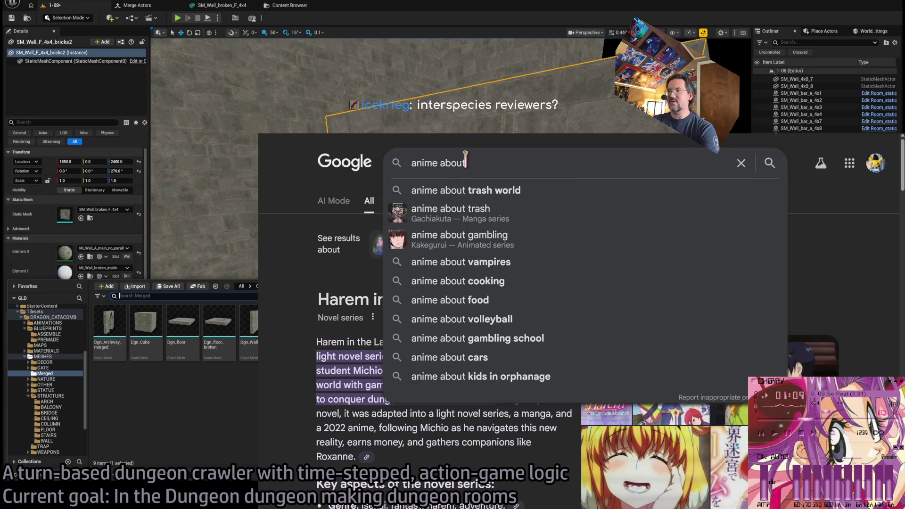
text( monster girls in a brothel)
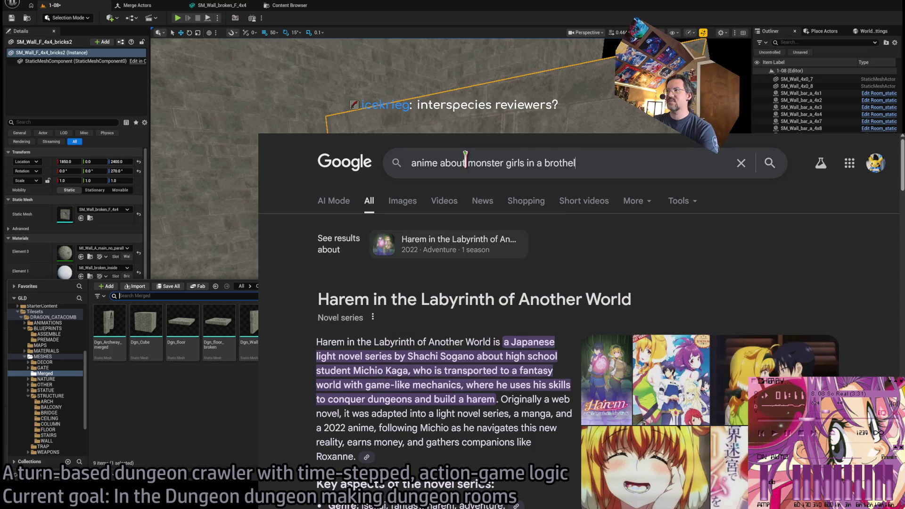
key(Return)
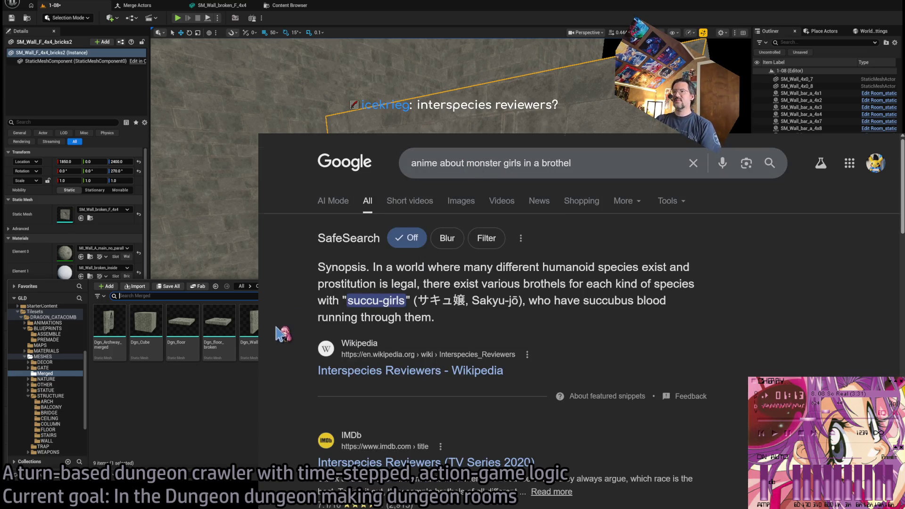
scroll(370, 312, down, 2)
Read through the Interspecies Reviewers Wikipedia article, then switch back to the Unreal Editor.
click(370, 311)
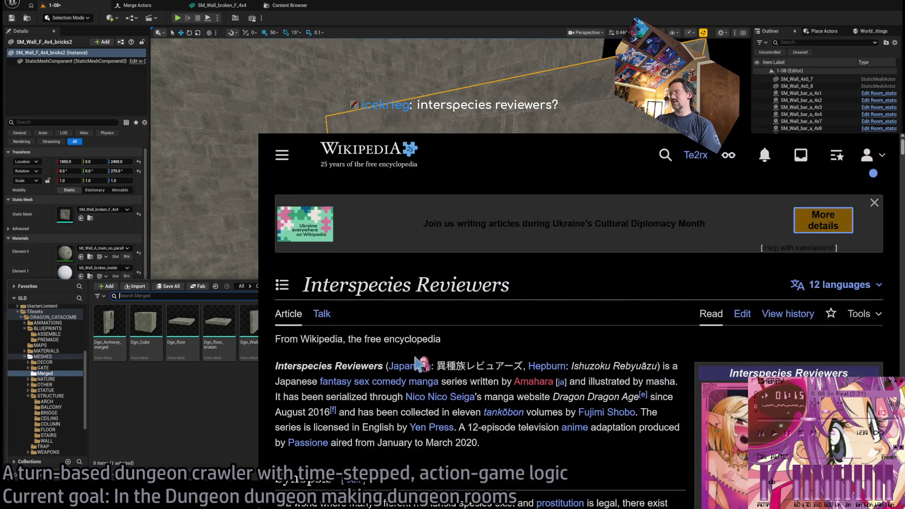
scroll(487, 328, down, 3)
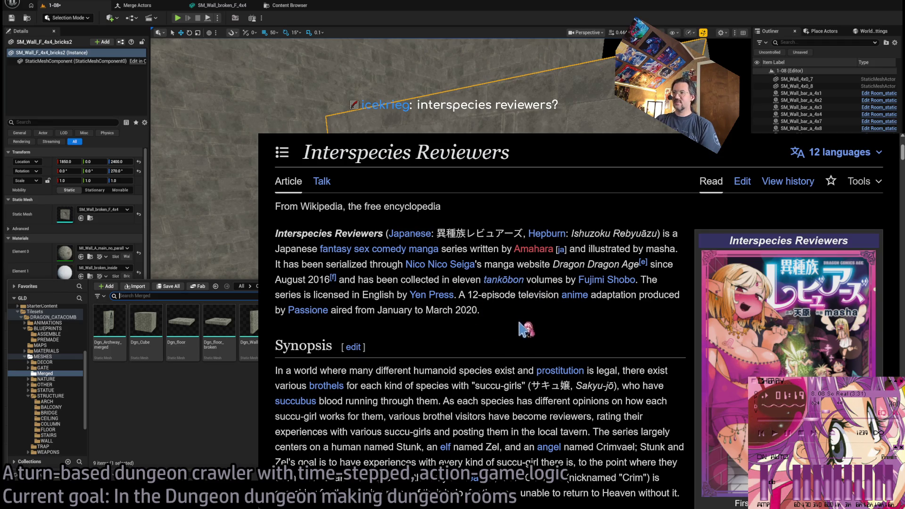
scroll(518, 369, down, 3)
scroll(518, 370, down, 5)
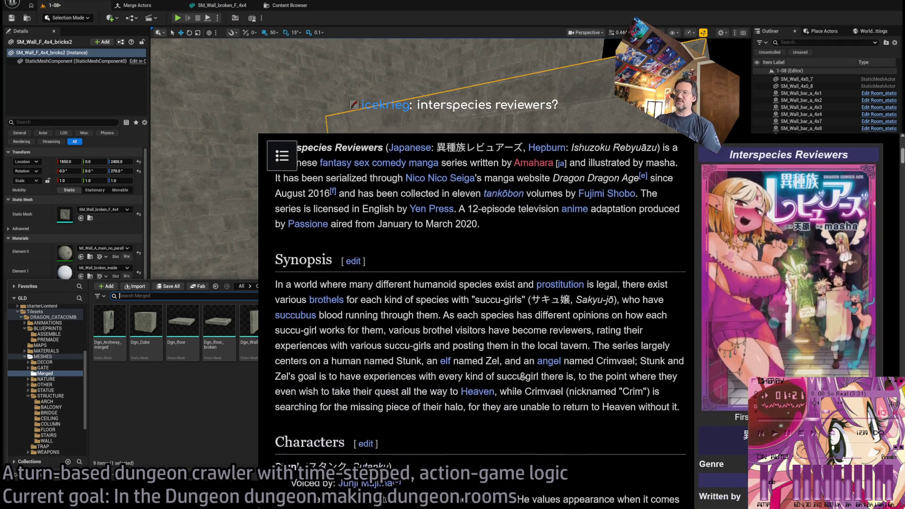
scroll(528, 376, down, 1)
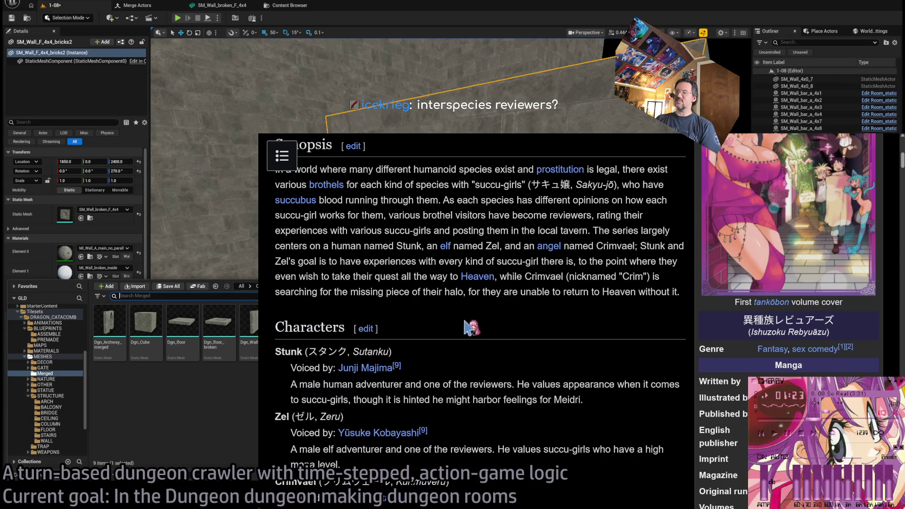
scroll(471, 347, down, 2)
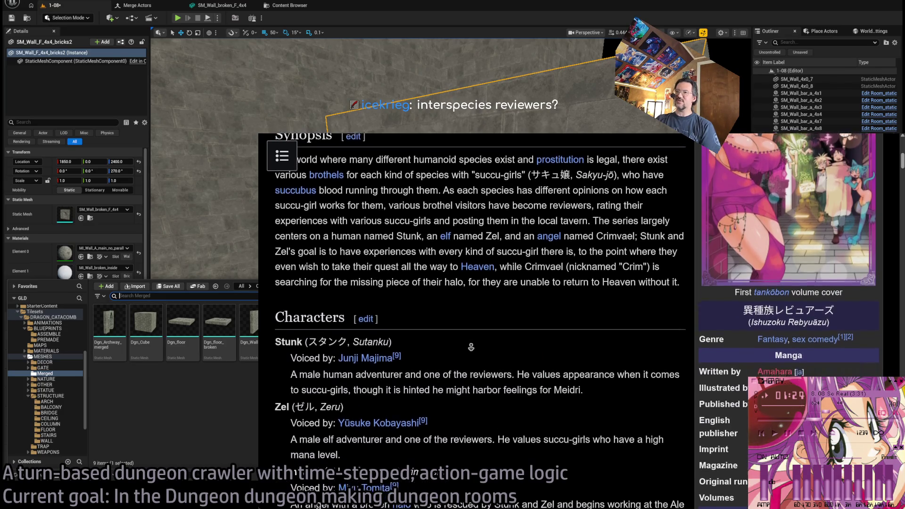
scroll(477, 372, down, 5)
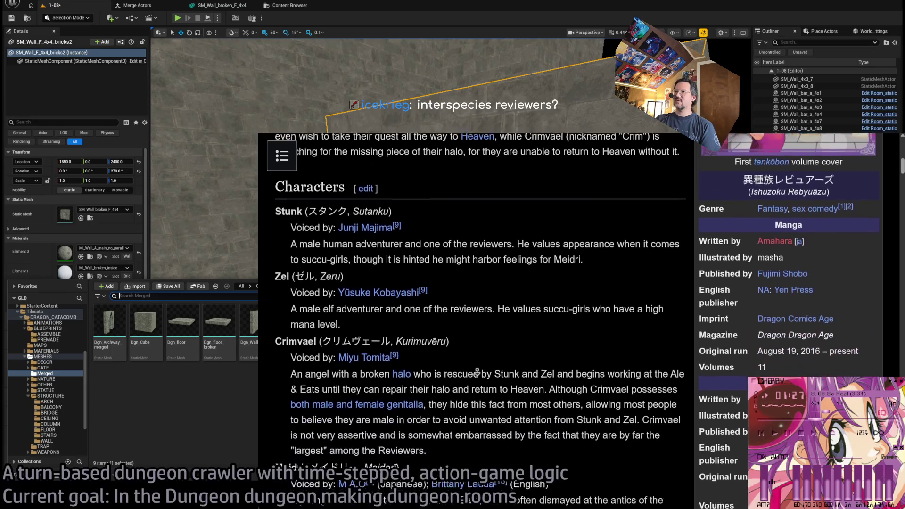
scroll(480, 292, down, 1)
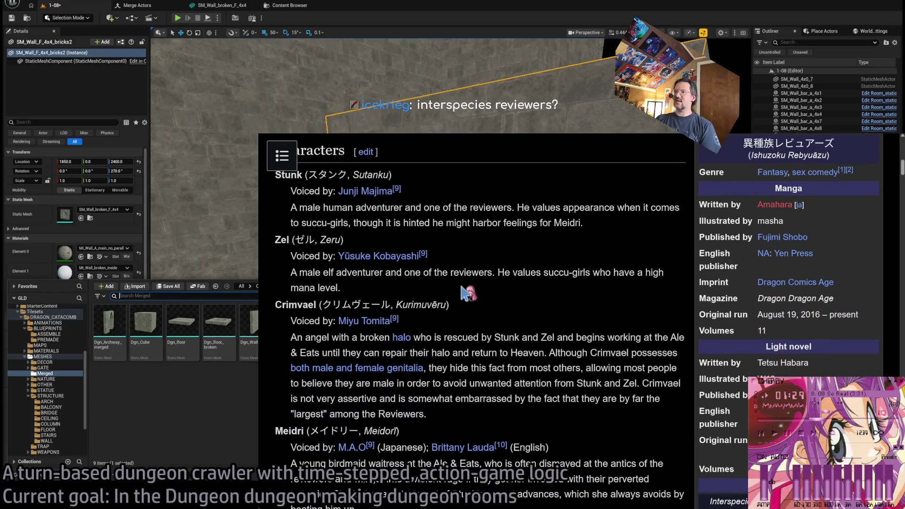
scroll(479, 268, down, 8)
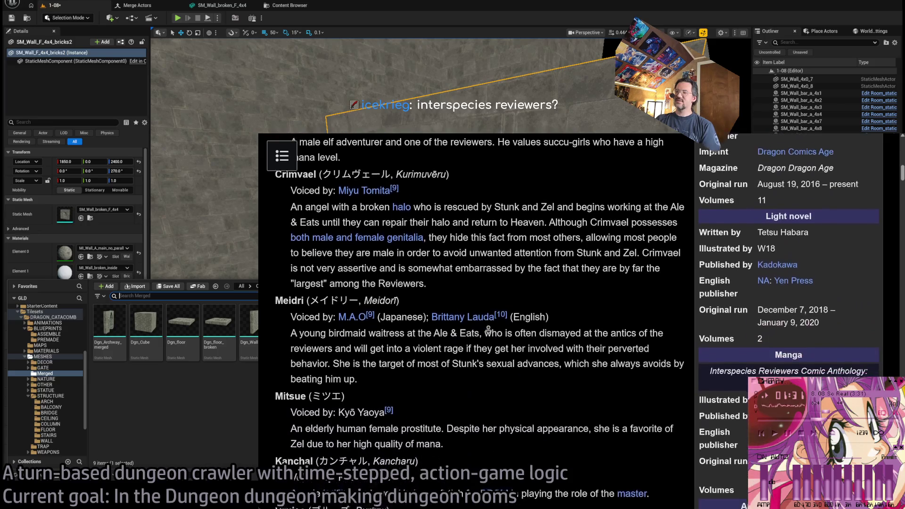
scroll(489, 330, down, 10)
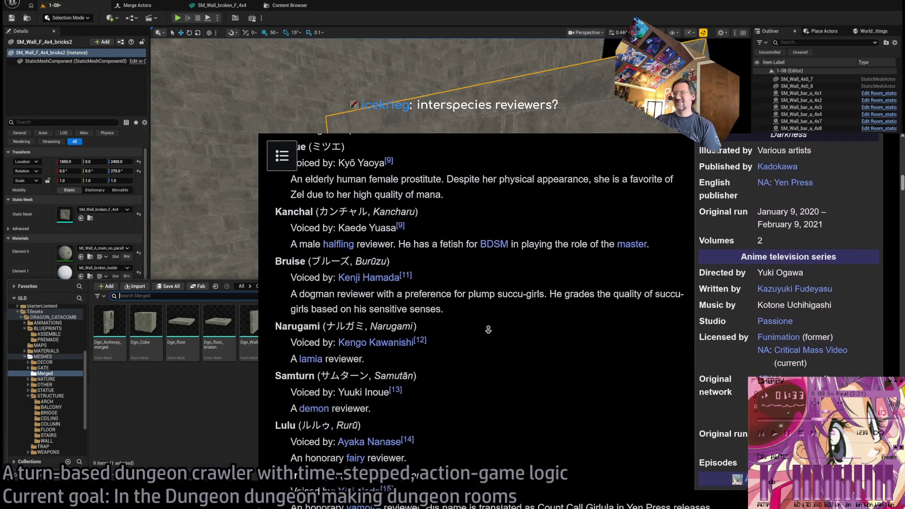
scroll(489, 330, down, 10)
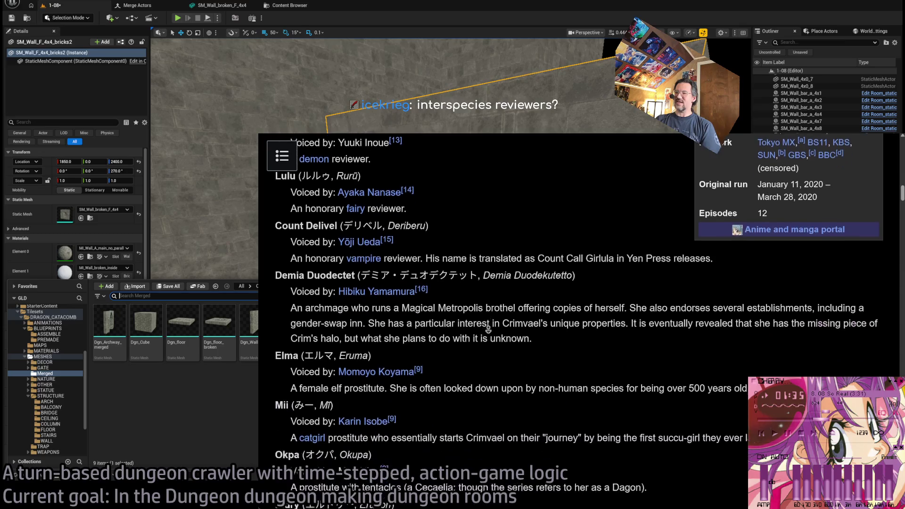
scroll(488, 327, down, 10)
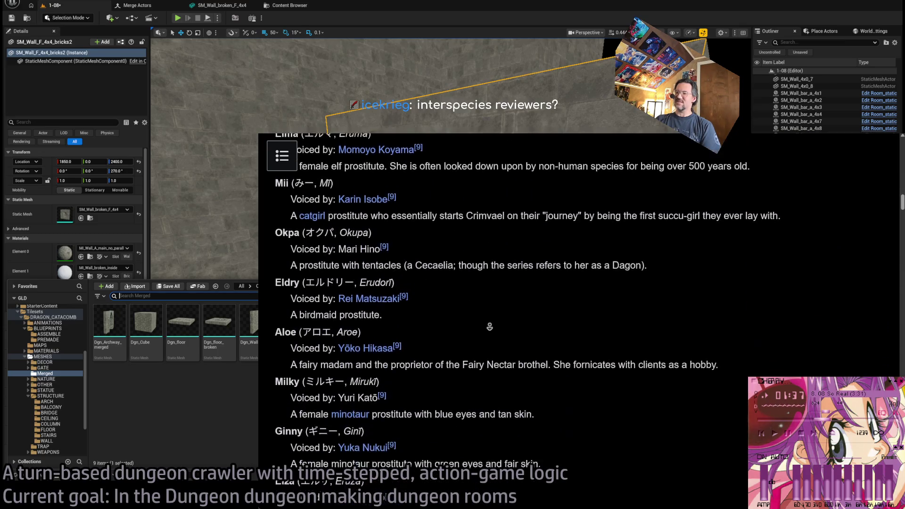
scroll(495, 336, down, 13)
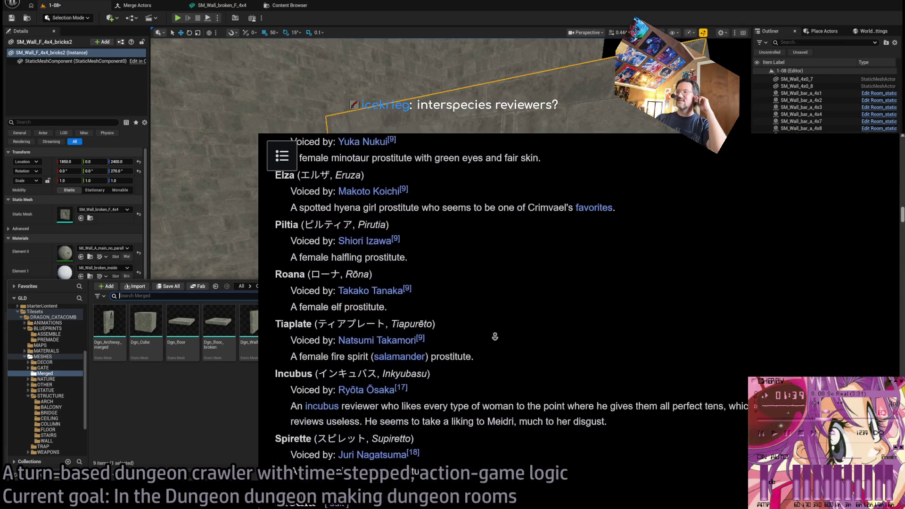
scroll(495, 337, down, 13)
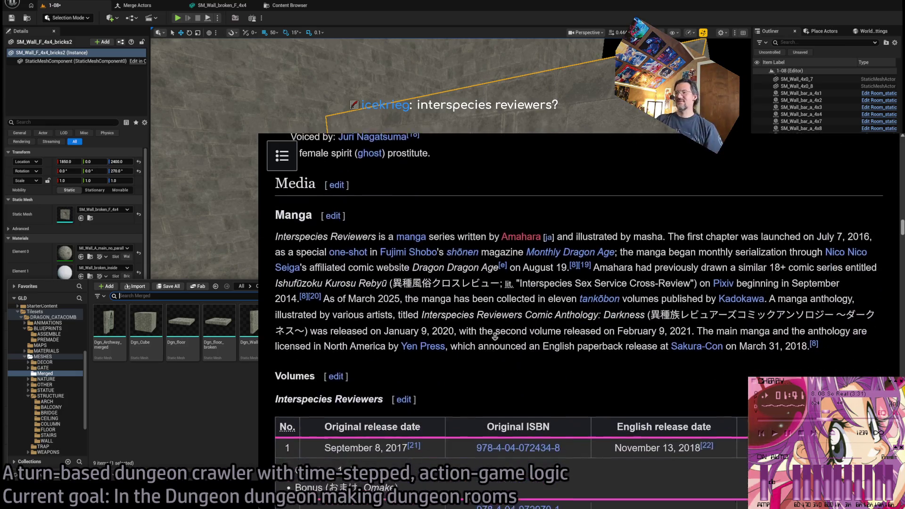
scroll(496, 336, down, 6)
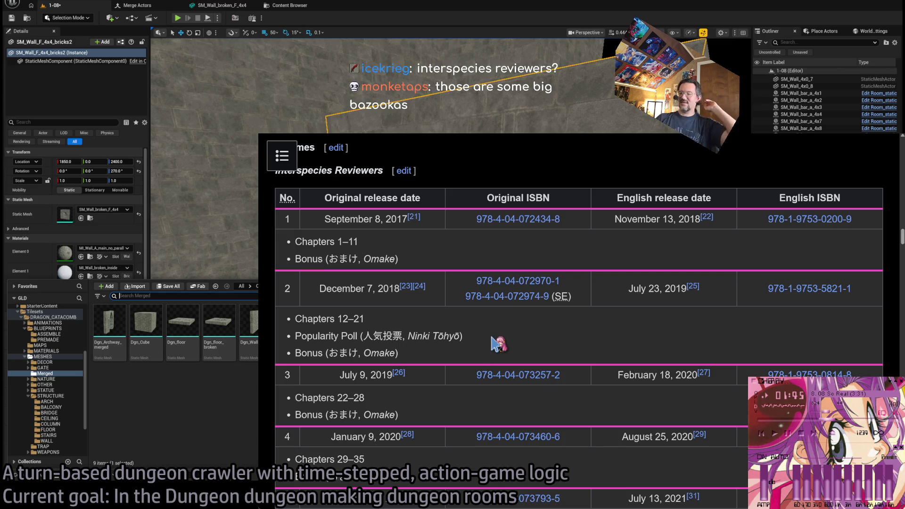
middle_click(431, 442)
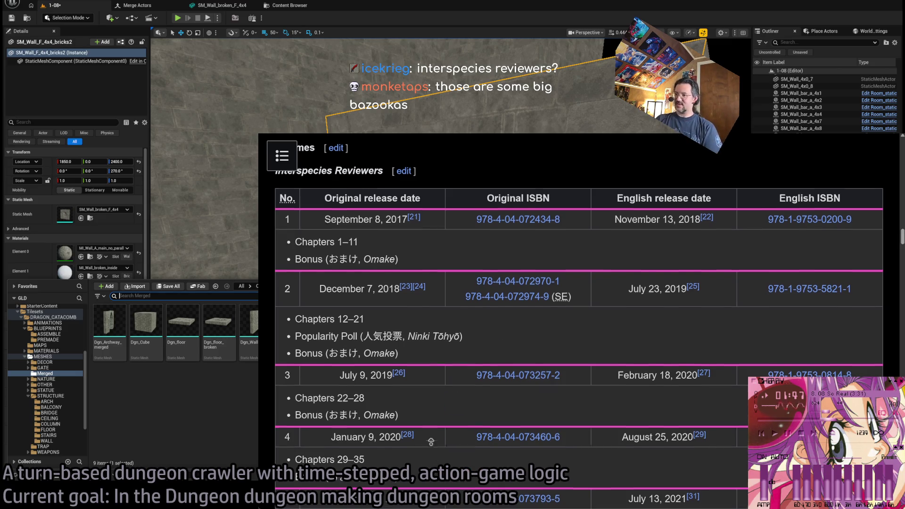
scroll(431, 442, up, 20)
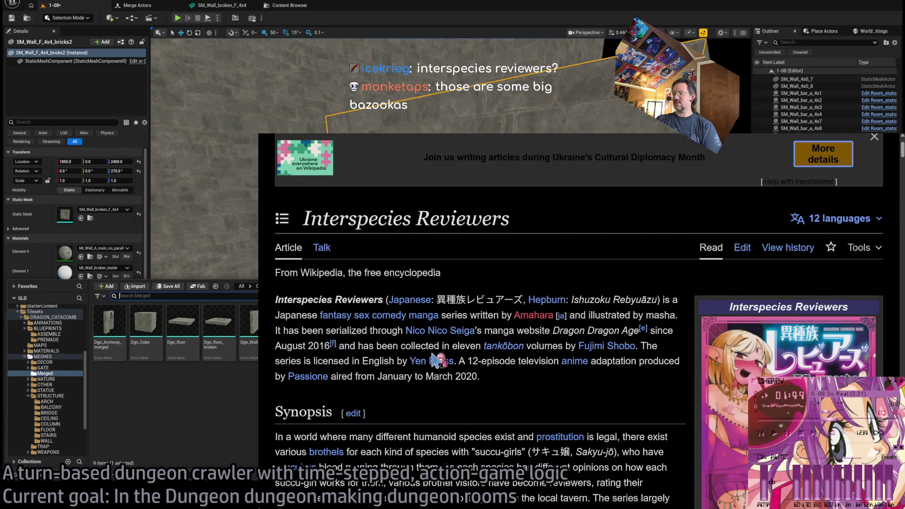
scroll(435, 360, down, 3)
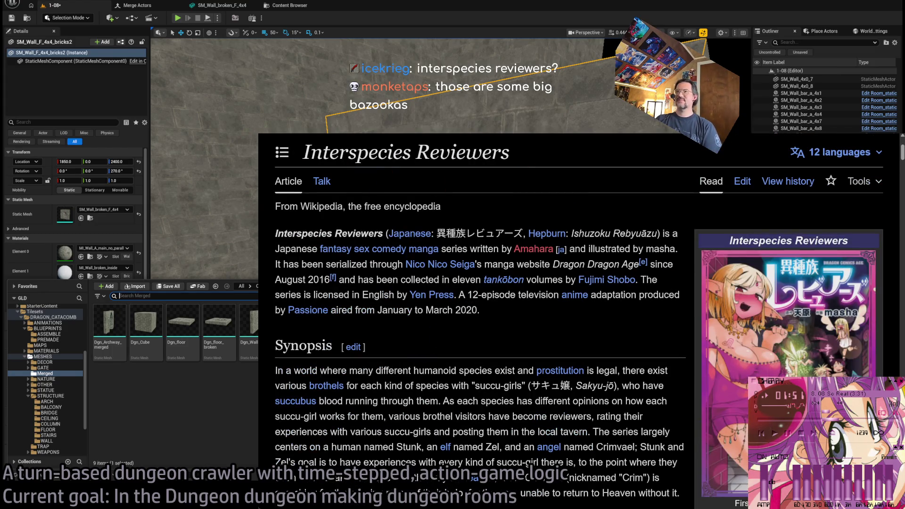
key(alt+Tab)
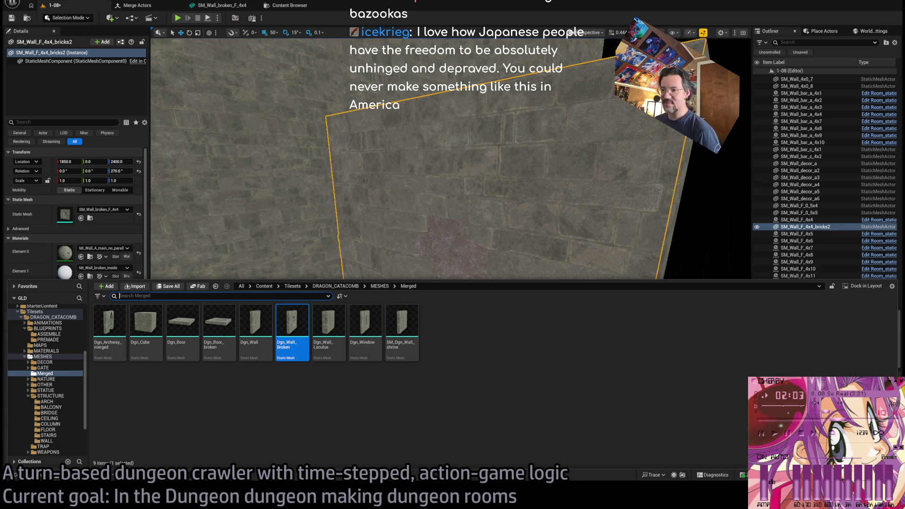
Frame the selected wall and undo back to the original brick wall mesh.
key(ctrl+space)
key(f)
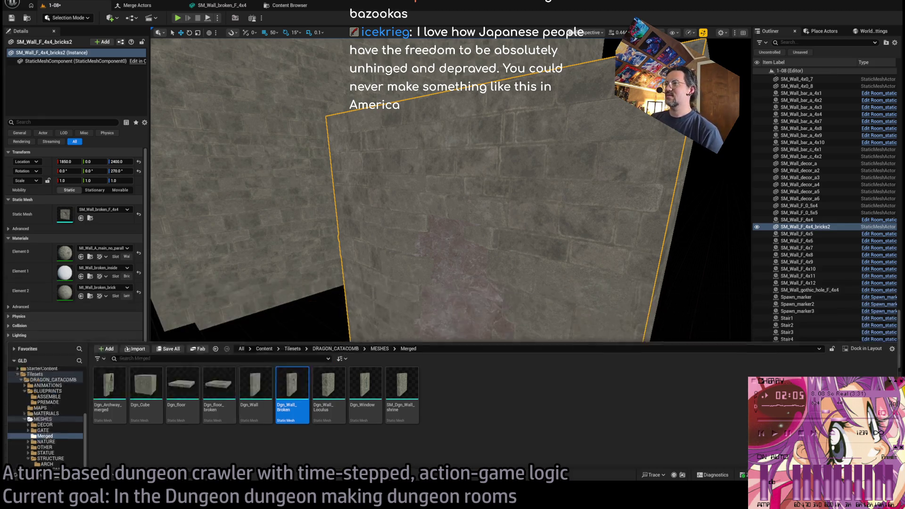
mouse_move(451, 254)
mouse_down()
mouse_move(481, 240)
mouse_move(462, 250)
mouse_up()
key(ctrl+z)
key(f)
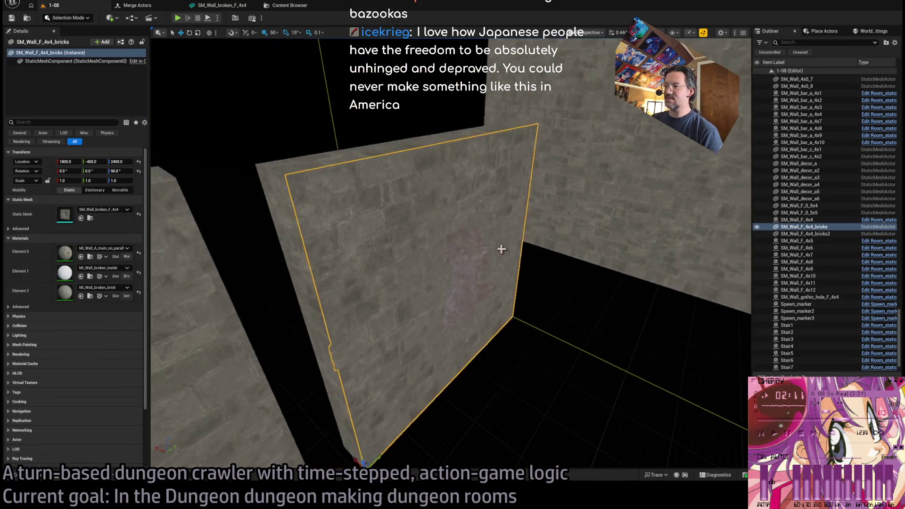
Assign SM_Wall_hole_F_4x4 from the WALL folder to the SM_Wall_F_4x4_bricks wall.
key(ctrl+space)
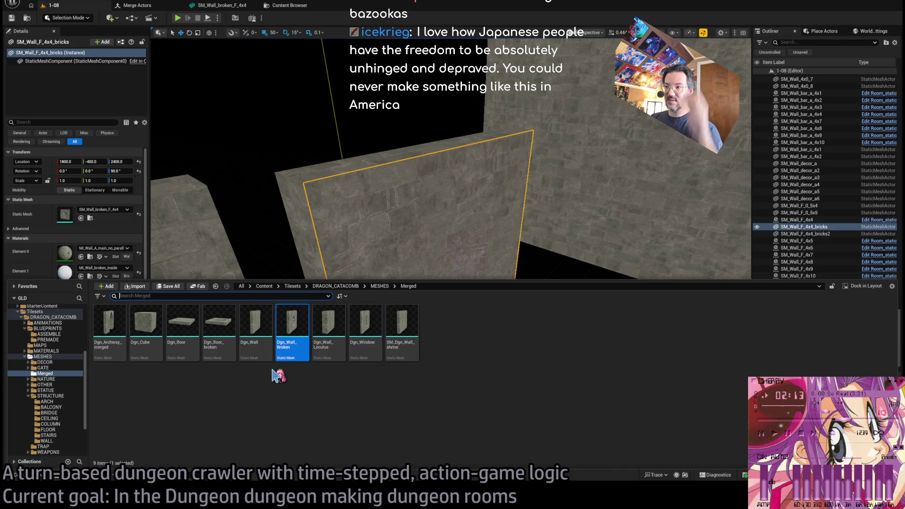
scroll(56, 406, down, 3)
click(51, 385)
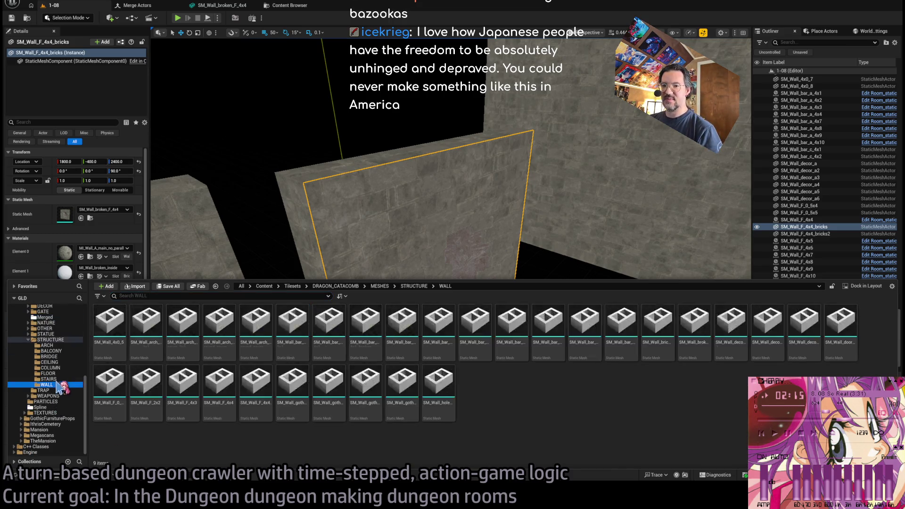
click(82, 219)
mouse_move(360, 300)
mouse_down()
mouse_move(430, 366)
mouse_move(437, 360)
mouse_up()
click(486, 381)
drag(487, 381, 440, 297)
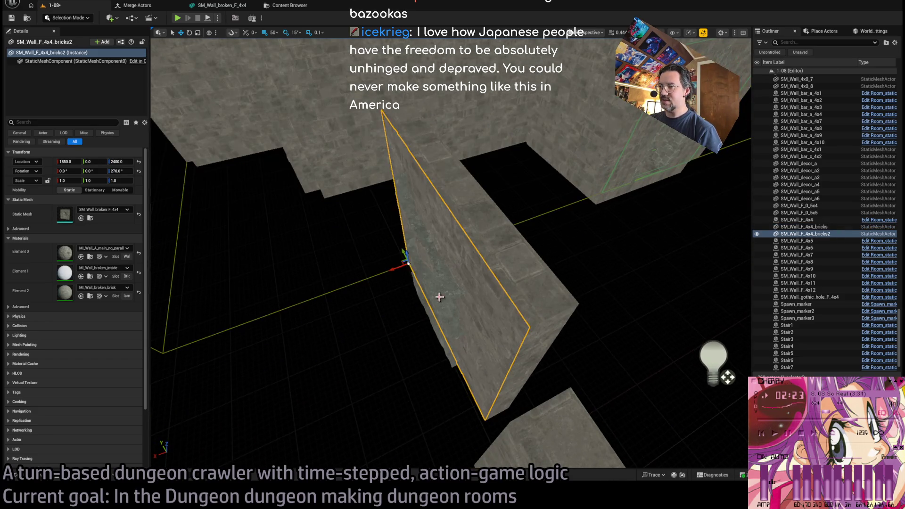
Select the four corner strip wall pieces and trial-move them together, undoing both moves.
drag(393, 272, 415, 263)
click(608, 330)
key(f)
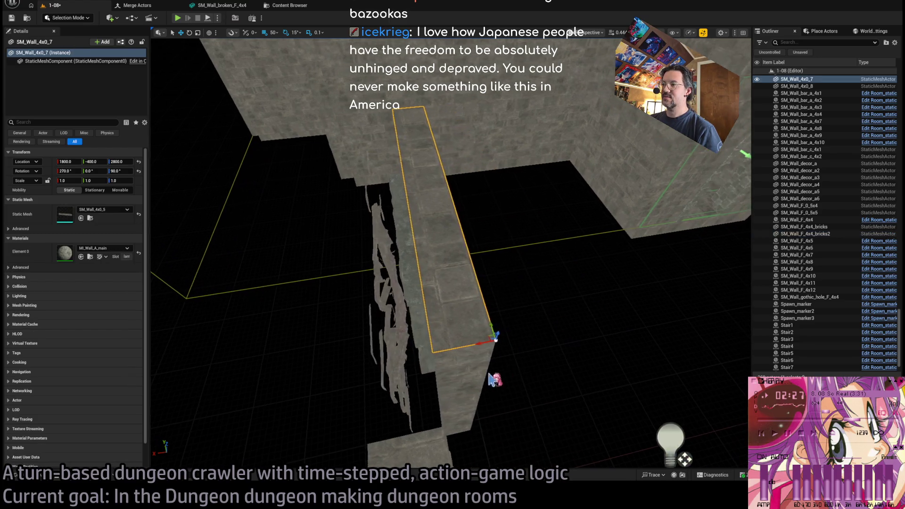
click(454, 325)
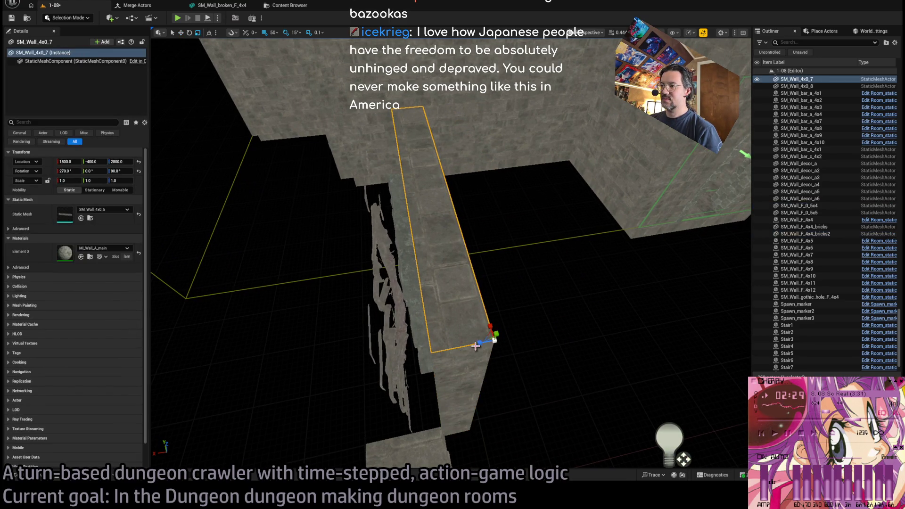
key(ctrl+z)
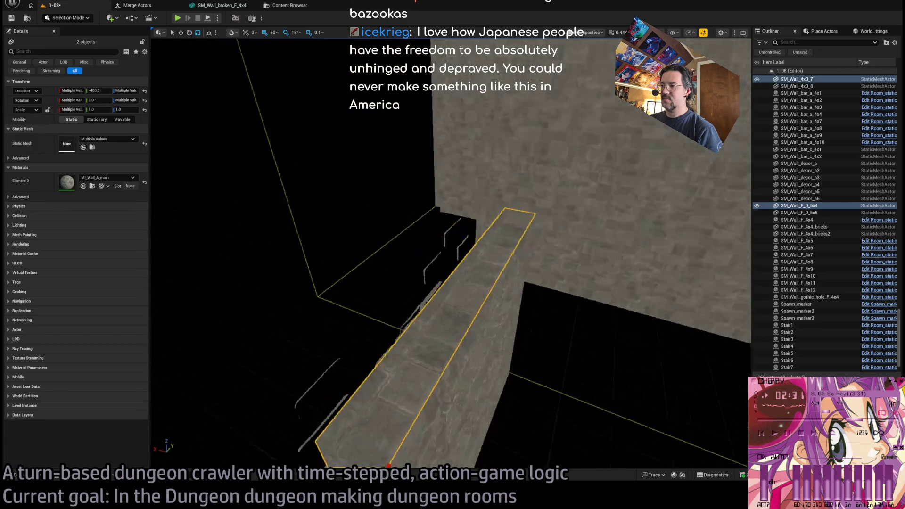
key(ctrl+z)
key(ctrl+z)
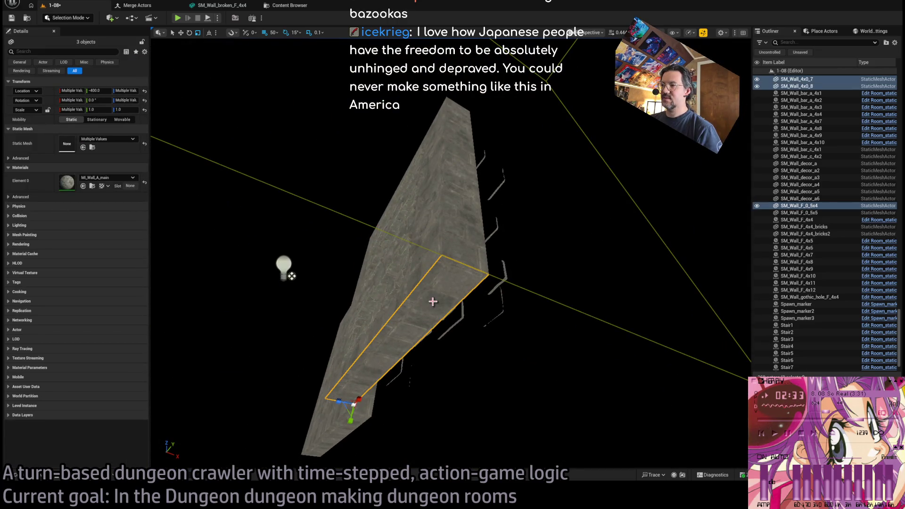
drag(451, 238, 451, 239)
drag(446, 199, 391, 223)
key(ctrl+z)
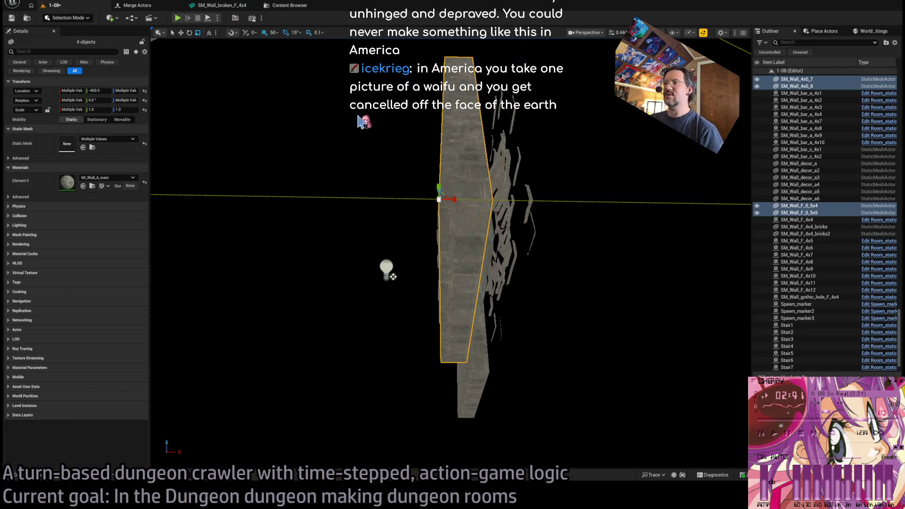
drag(454, 202, 453, 194)
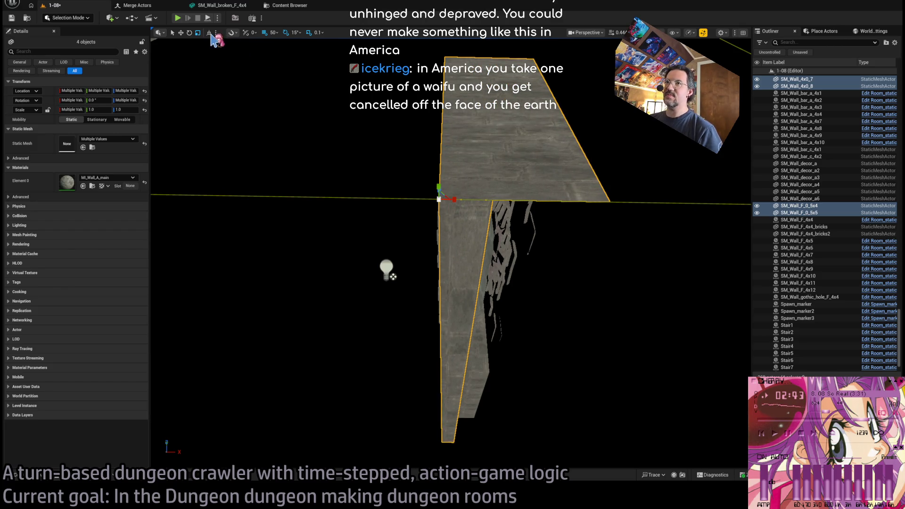
key(ctrl+z)
Scale the strips: SM_Wall_F_0_5x5 about 1.9x wide, SM_Wall_4x0_8 about 1.7x, SM_Wall_4x0_7 2.3 in Z.
click(458, 285)
drag(455, 293, 490, 293)
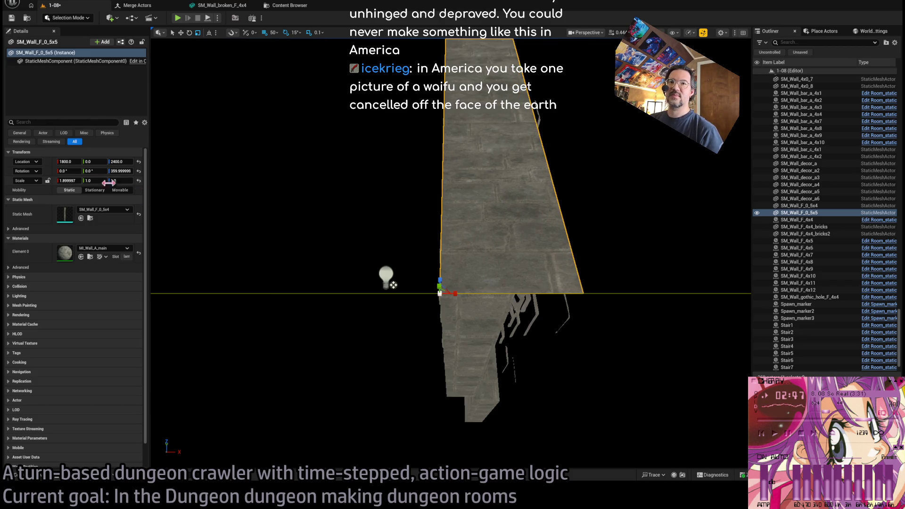
click(450, 373)
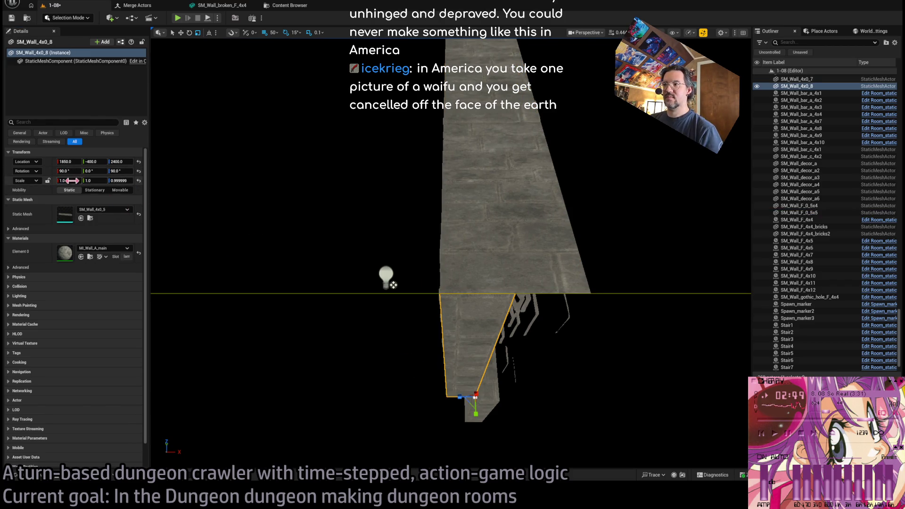
mouse_move(471, 405)
mouse_down()
mouse_move(453, 403)
mouse_move(239, 256)
mouse_move(283, 236)
mouse_move(415, 279)
mouse_up()
click(490, 306)
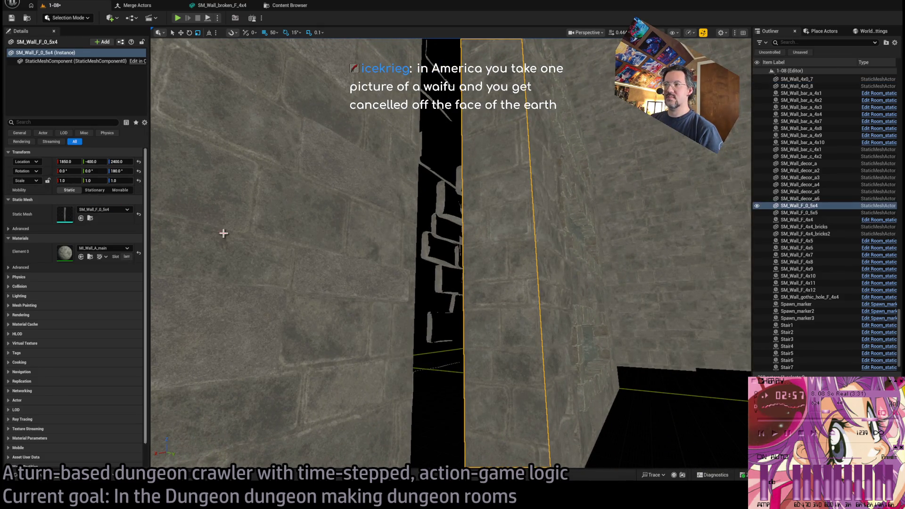
scroll(476, 364, down, 3)
drag(302, 283, 440, 308)
click(440, 309)
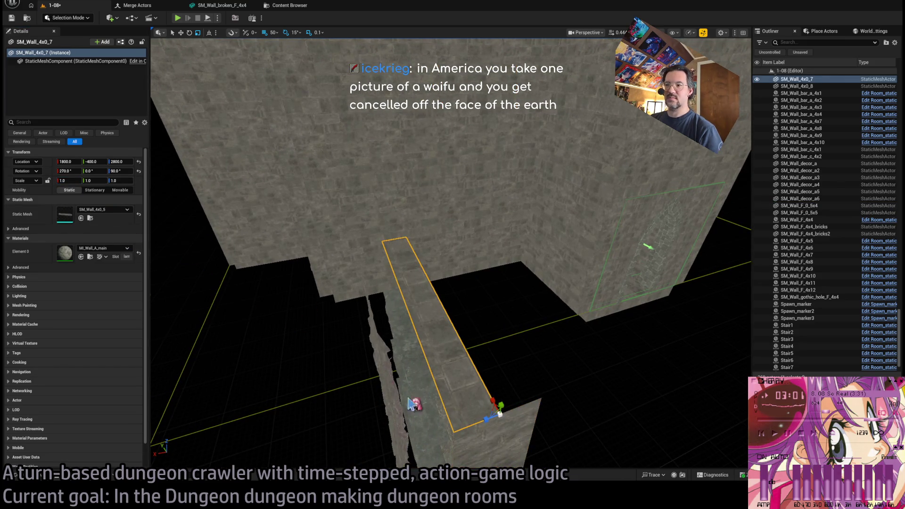
drag(483, 423, 344, 356)
Move SM_Wall_4x0_8 to X 1900 and set its Z scale to 2.0.
drag(406, 302, 459, 346)
click(463, 344)
click(460, 346)
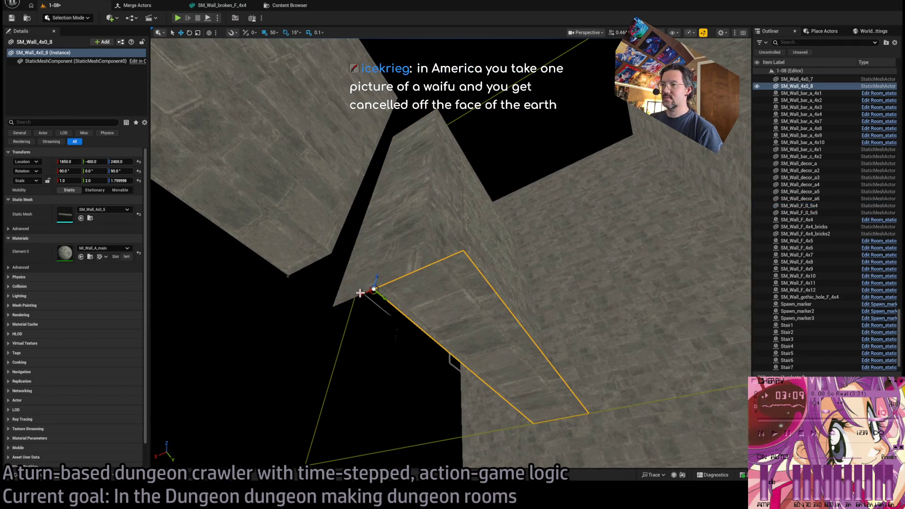
mouse_move(346, 299)
mouse_down()
mouse_move(425, 226)
mouse_move(540, 182)
mouse_move(472, 236)
mouse_move(360, 360)
mouse_up()
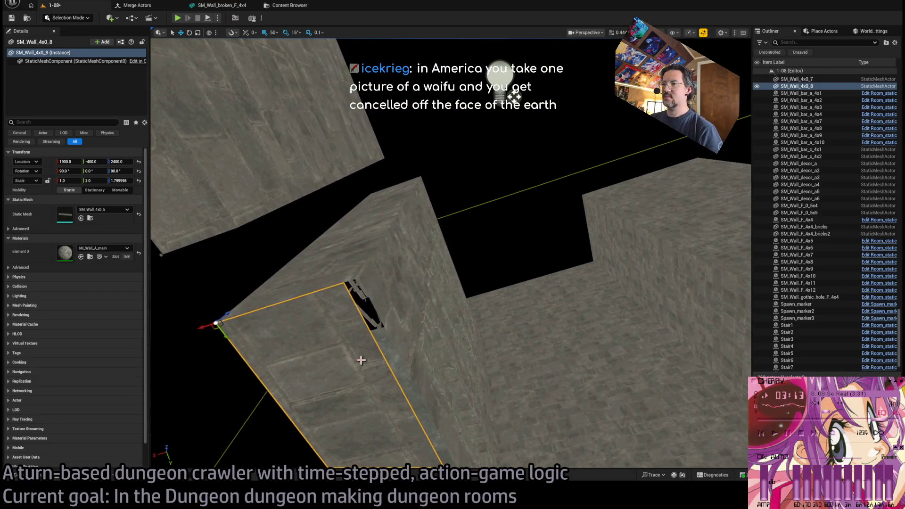
click(118, 181)
text(2)
key(Return)
key(f)
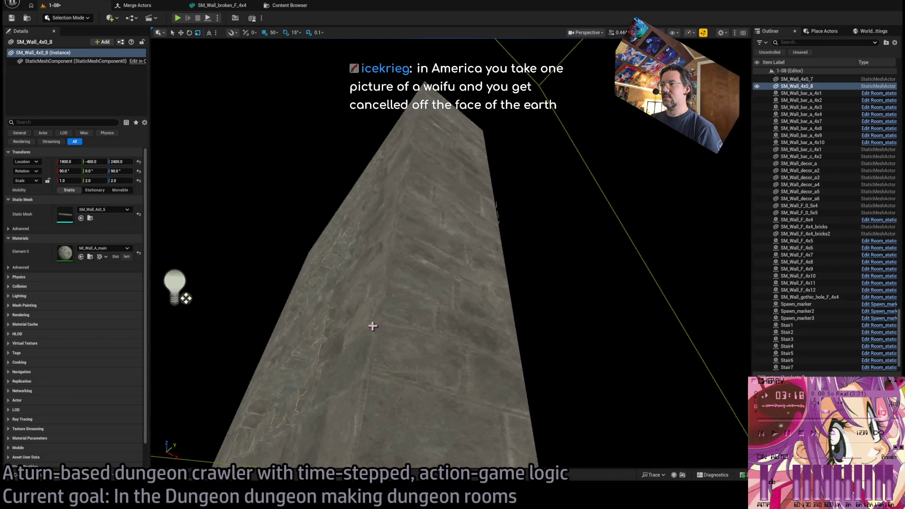
Check SM_Wall_F_0_5x5 and the wall tops for gaps, then select SM_Wall_F_4x4_bricks2.
click(408, 277)
mouse_move(451, 254)
mouse_down()
mouse_move(458, 292)
mouse_move(452, 283)
mouse_move(481, 273)
mouse_move(471, 283)
mouse_move(535, 216)
mouse_up()
click(525, 225)
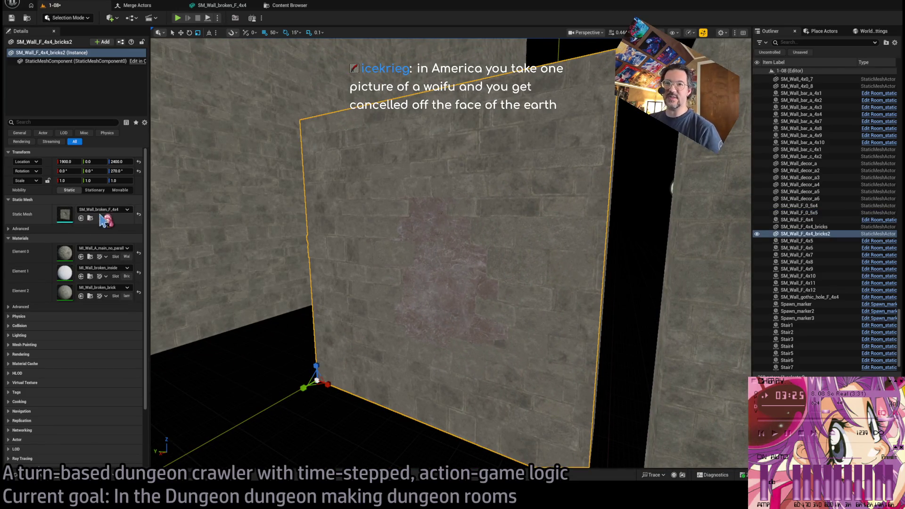
Assign the SM_Wall_F_4x4_bricks mesh to the selected SM_Wall_F_4x4_bricks2 wall.
click(43, 481)
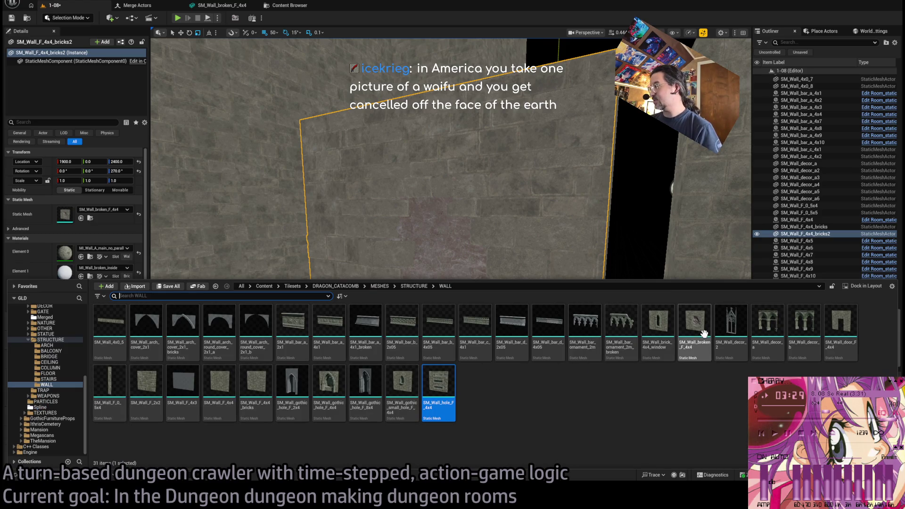
click(257, 384)
click(82, 218)
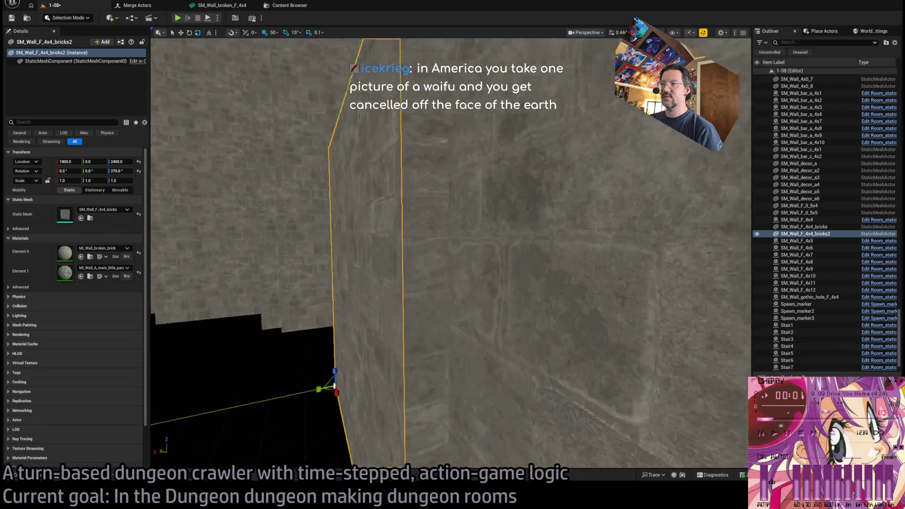
Open the holed wall's mesh with Ctrl+E and uncheck Enable Nanite Support.
click(538, 251)
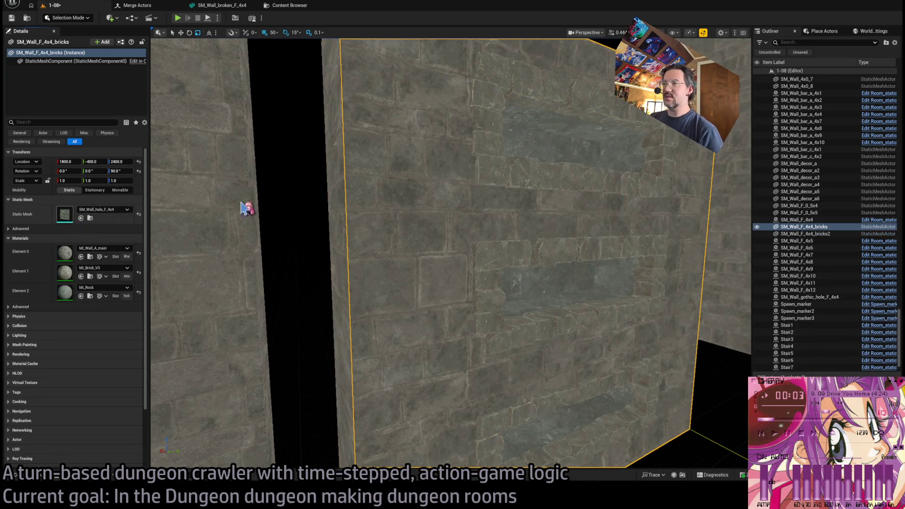
key(ctrl+e)
click(737, 146)
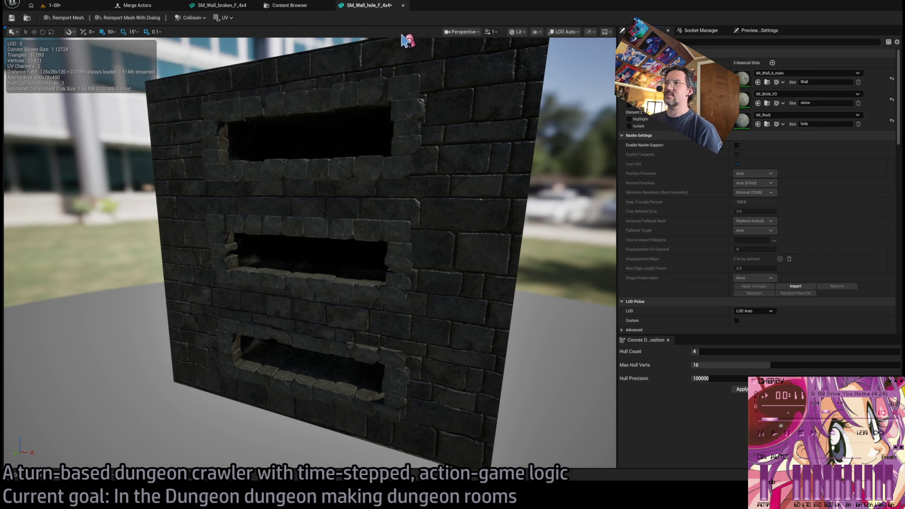
Close the SM_Wall_hole_F_4x4 editor tab and switch back to the 1-08 level tab.
middle_click(384, 10)
click(69, 5)
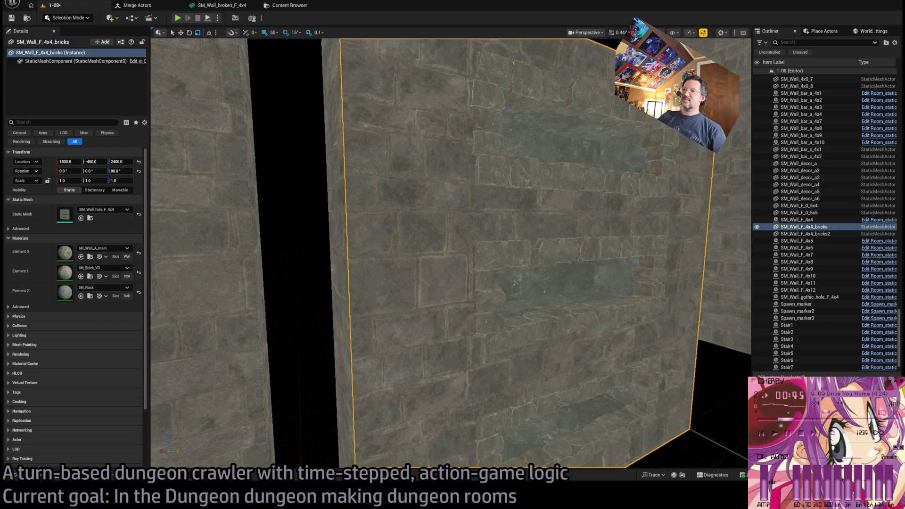
Ctrl-select the two strips, SM_Wall_4x0_8, SM_Wall_F_0_5x5 and SM_Wall_F_4x4_bricks2, then show Merge Actors.
scroll(326, 247, down, 6)
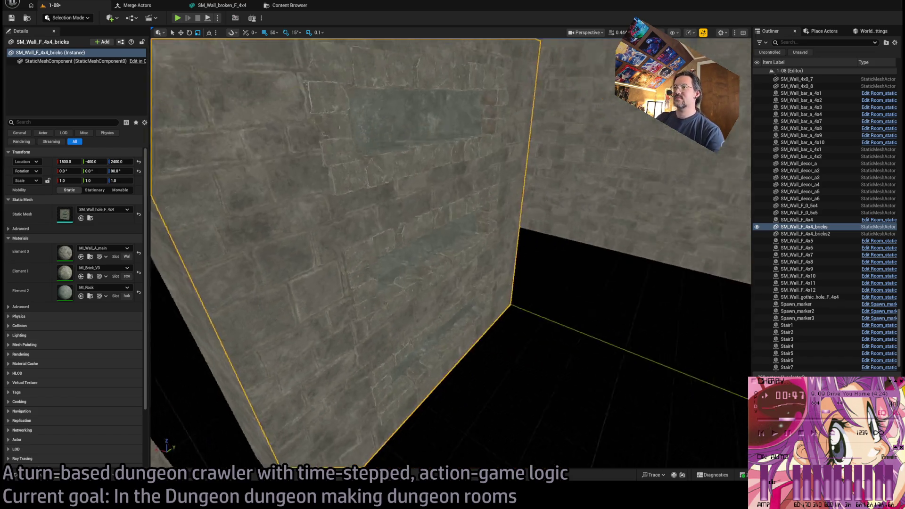
ctrl+click(326, 247)
ctrl+click(327, 281)
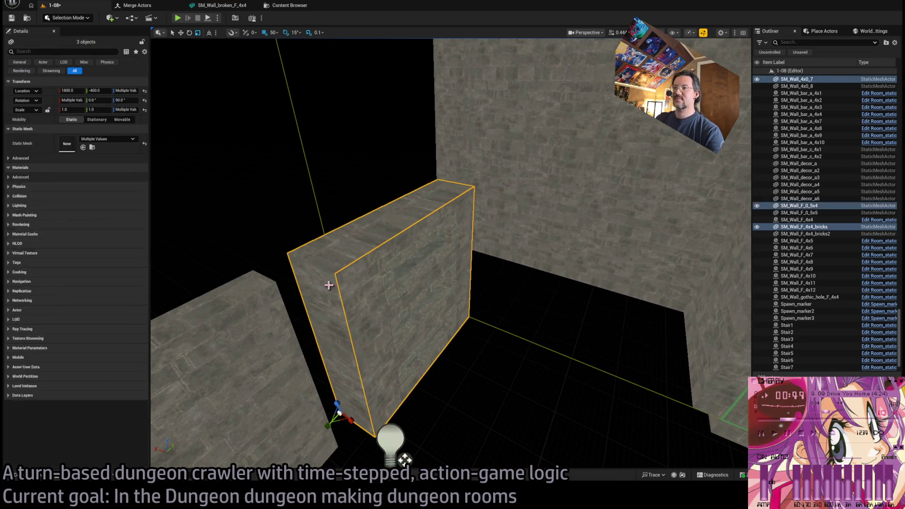
mouse_move(457, 352)
mouse_down()
mouse_move(559, 338)
mouse_move(524, 277)
mouse_up()
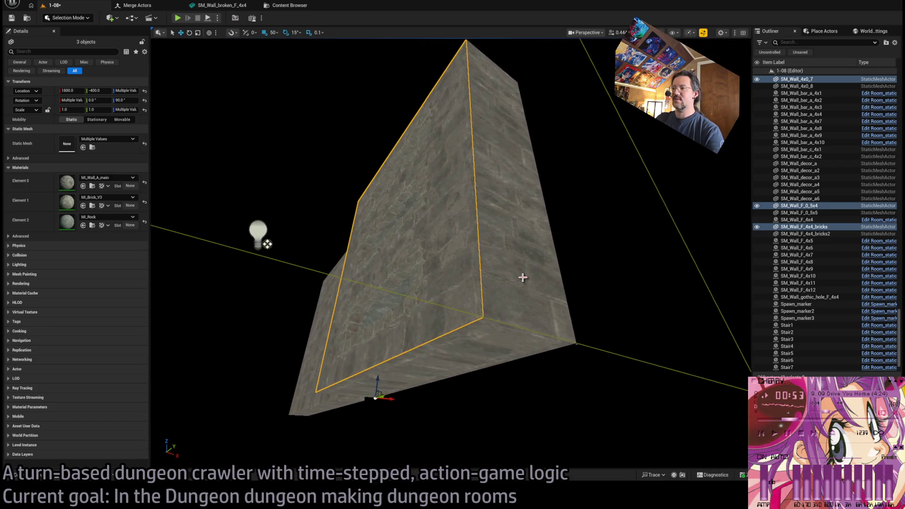
ctrl+click(523, 277)
ctrl+click(542, 352)
mouse_move(542, 352)
mouse_down()
mouse_move(566, 330)
mouse_move(465, 283)
mouse_move(258, 333)
mouse_move(330, 282)
mouse_up()
ctrl+click(406, 307)
drag(353, 243, 396, 226)
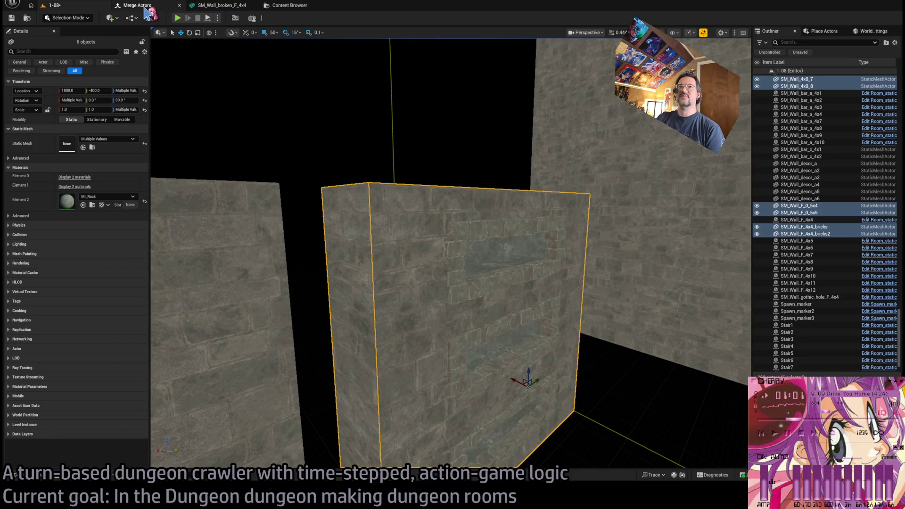
click(141, 6)
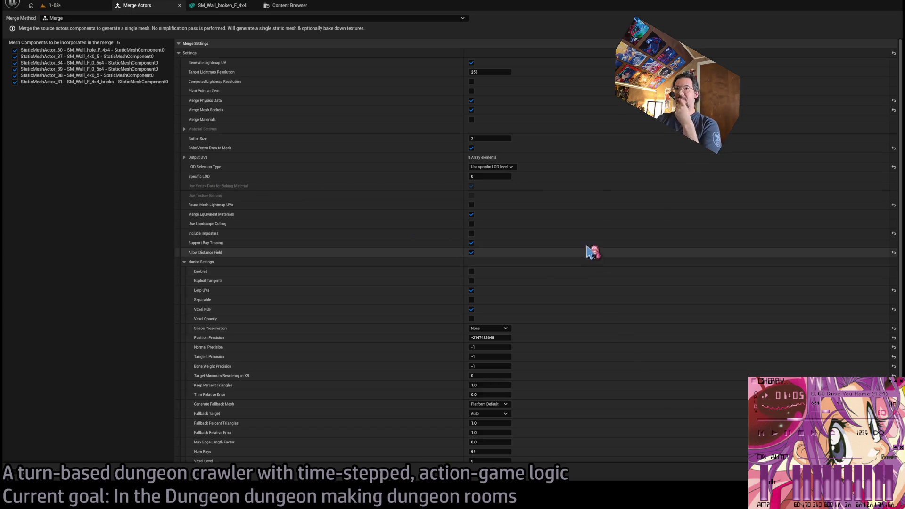
Switch to the 1-08 level tab and then back to the Merge Actors settings.
click(75, 5)
click(142, 6)
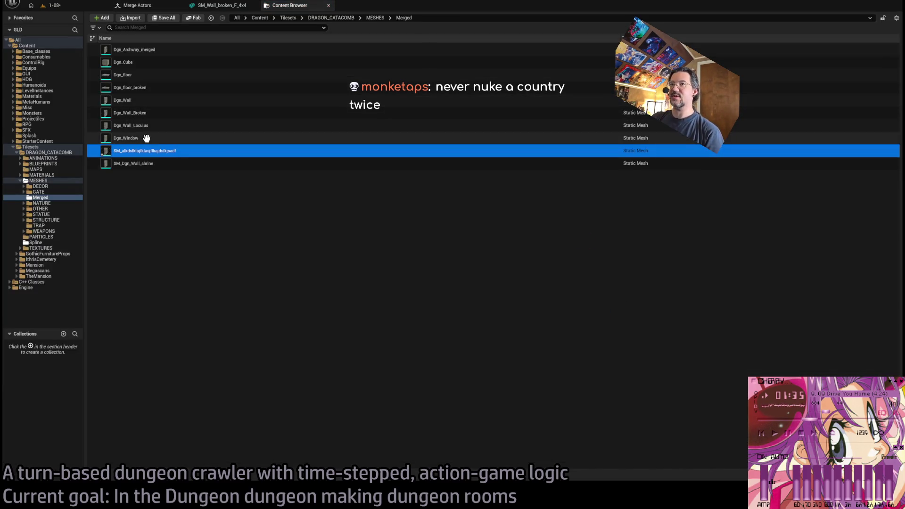
Drag the merged wall mesh from the Merged folder into the level and position it at Y -200.
click(53, 5)
click(33, 477)
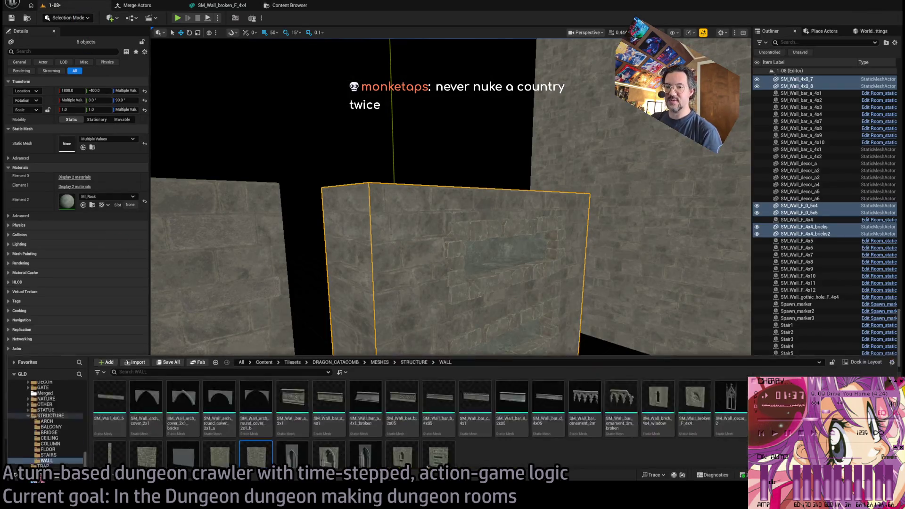
click(269, 410)
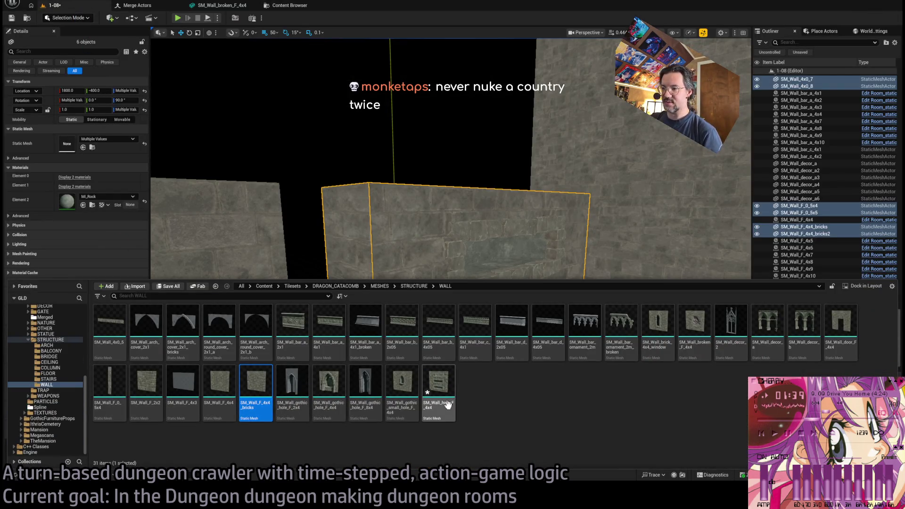
click(52, 317)
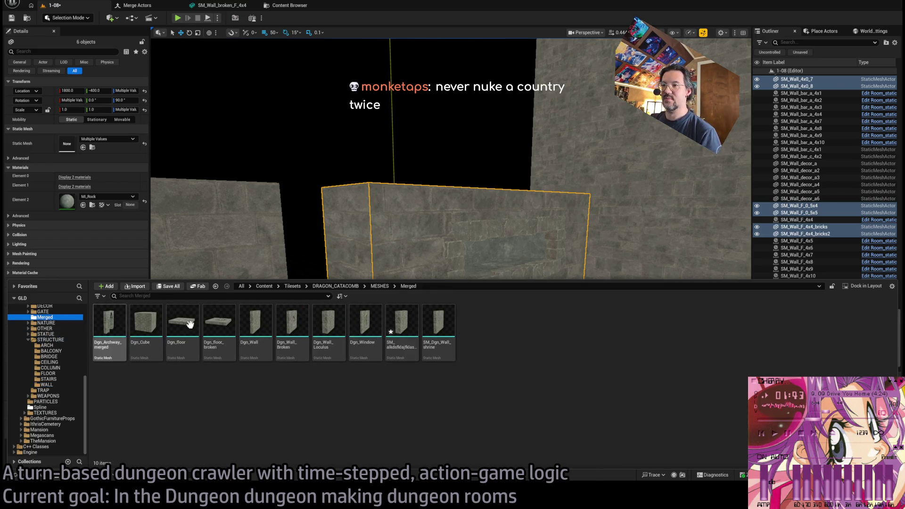
mouse_move(412, 351)
mouse_down()
mouse_move(535, 313)
mouse_move(576, 445)
mouse_move(576, 396)
mouse_up()
scroll(658, 426, down, 5)
mouse_move(572, 354)
mouse_down()
mouse_move(403, 397)
mouse_move(442, 333)
mouse_move(499, 307)
mouse_move(534, 314)
mouse_move(507, 314)
mouse_up()
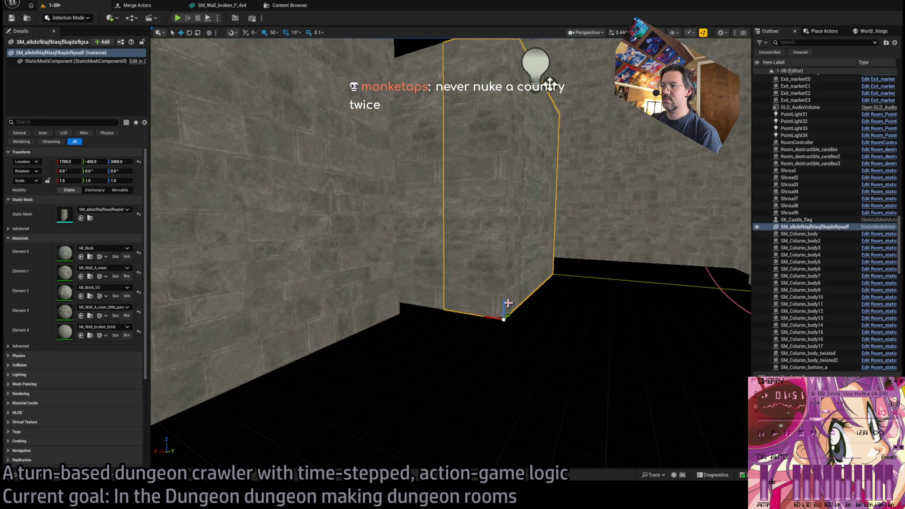
mouse_move(447, 356)
mouse_down()
mouse_move(420, 414)
mouse_move(513, 372)
mouse_move(502, 386)
mouse_up()
Switch the viewport to Lit, look around the new wall, and open the merged mesh in its editor.
key(alt+4)
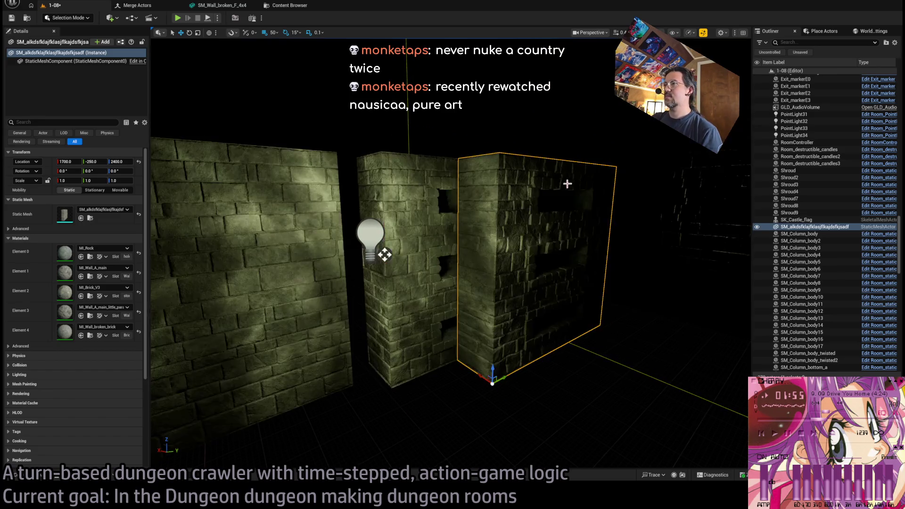
scroll(567, 184, up, 8)
mouse_move(451, 255)
mouse_down()
mouse_move(424, 278)
mouse_move(396, 330)
mouse_move(387, 311)
mouse_move(542, 279)
mouse_up()
mouse_move(501, 346)
mouse_down()
mouse_move(479, 336)
mouse_move(360, 349)
mouse_move(315, 306)
mouse_up()
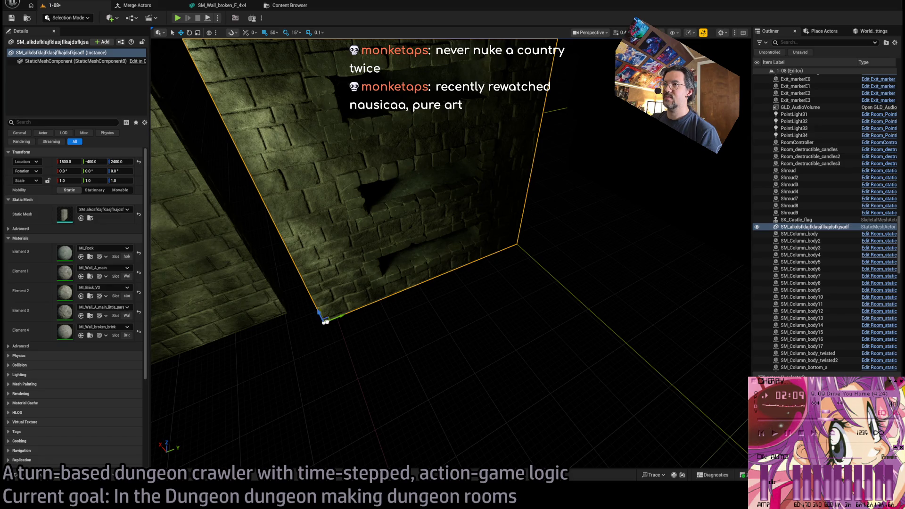
drag(236, 353, 182, 382)
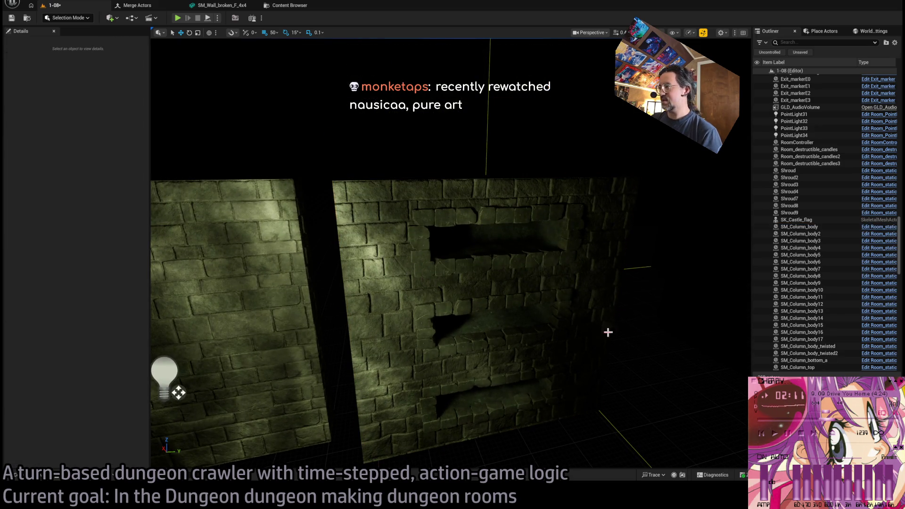
click(40, 478)
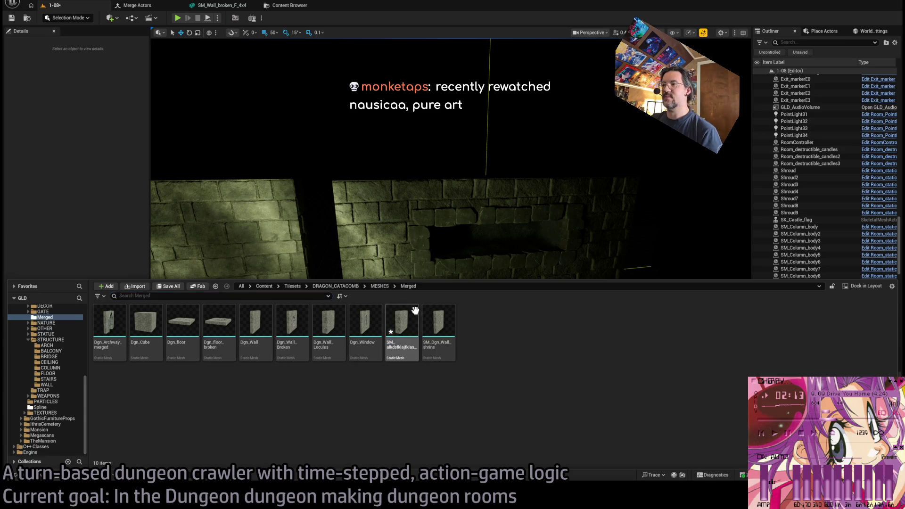
double_click(405, 324)
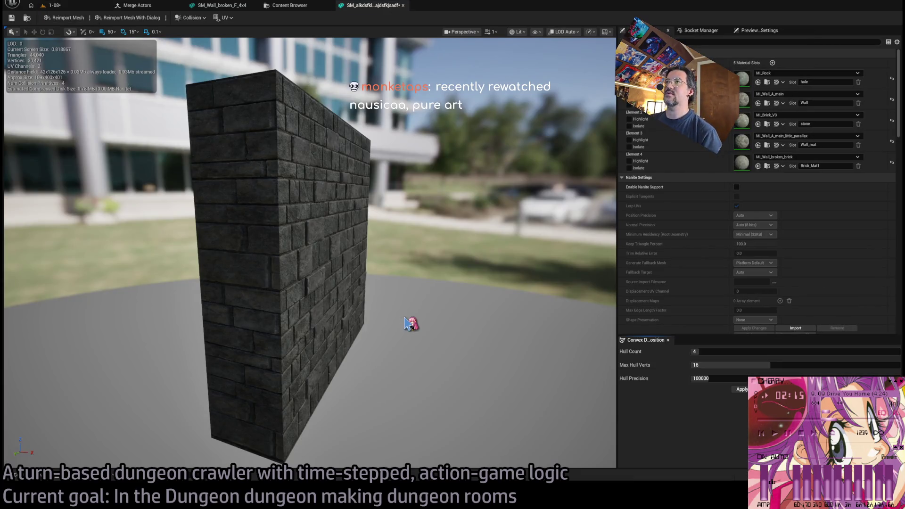
drag(495, 225, 88, 354)
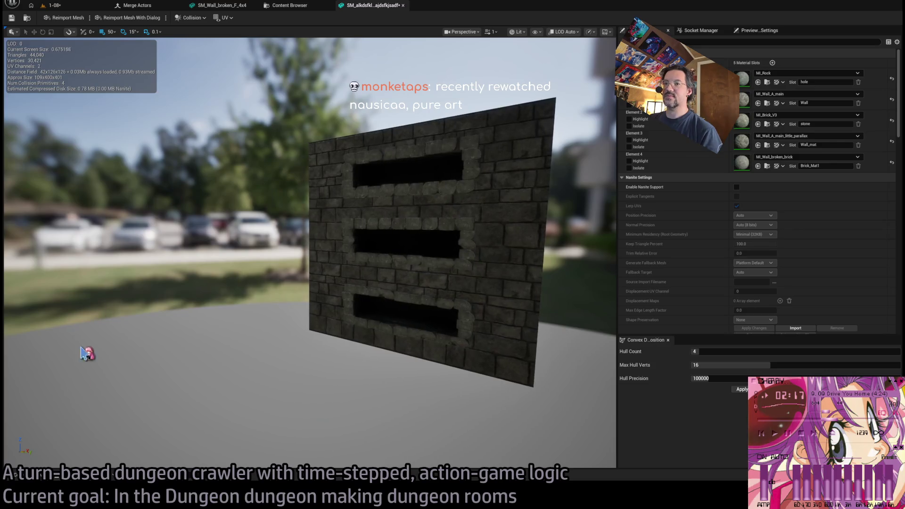
Rename Dgn_Wall_Loculus in the Merged folder to Dgn_Wall_Loculus_BAD.
click(38, 478)
click(332, 377)
click(333, 374)
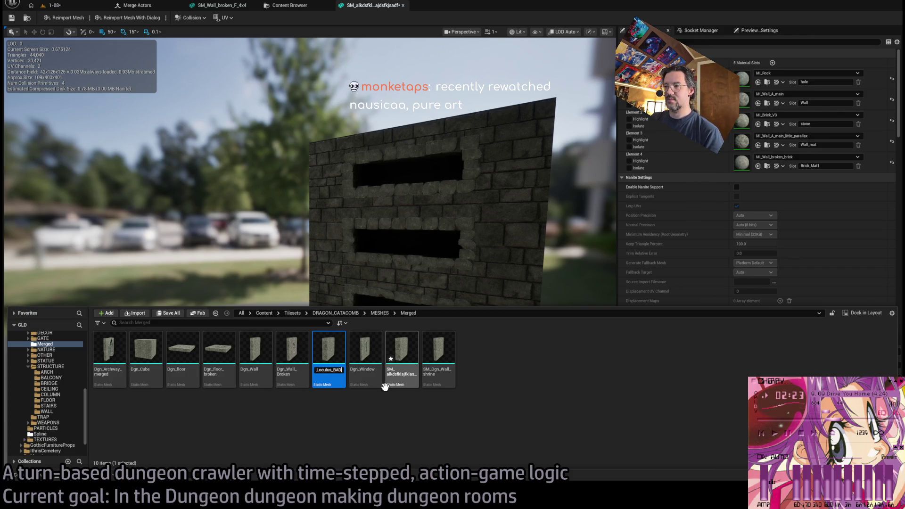
key(ctrl+a)
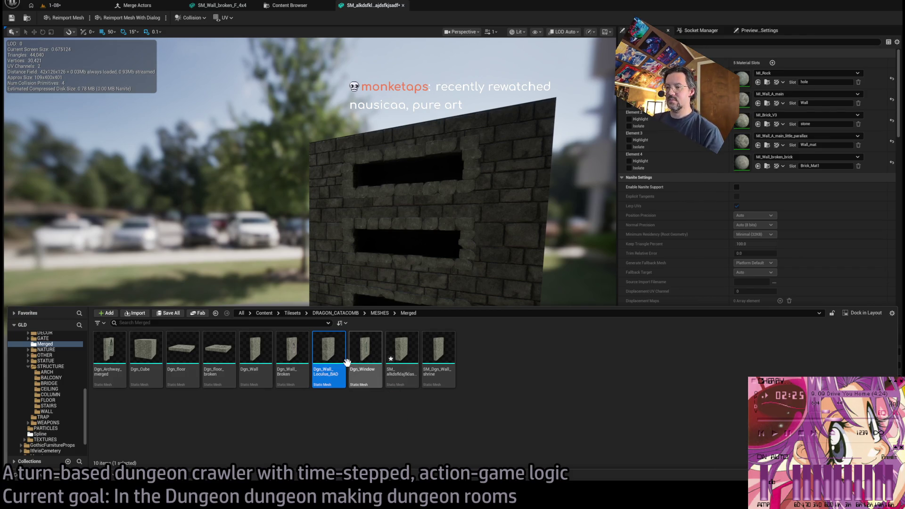
click(330, 341)
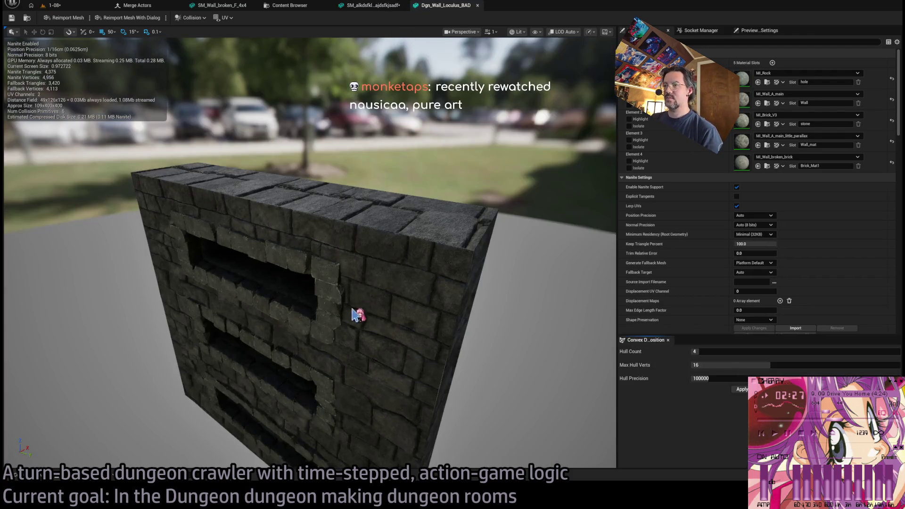
click(376, 6)
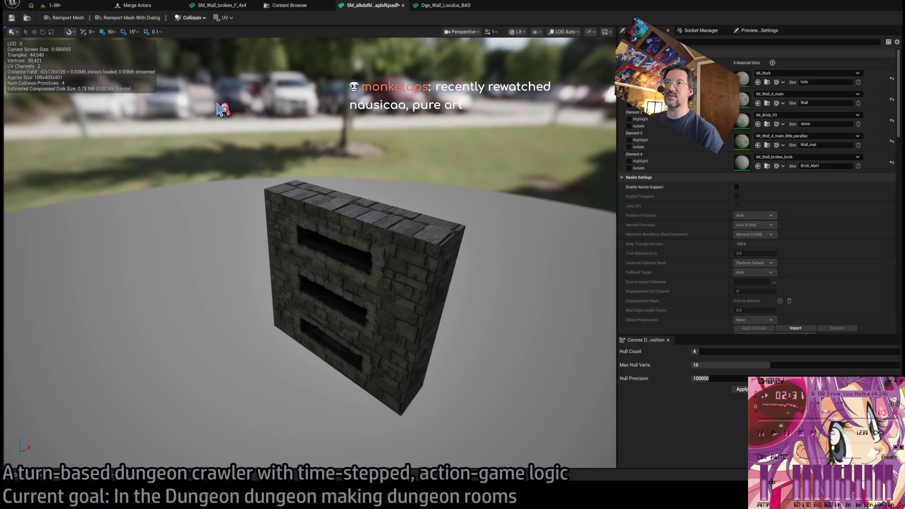
click(445, 6)
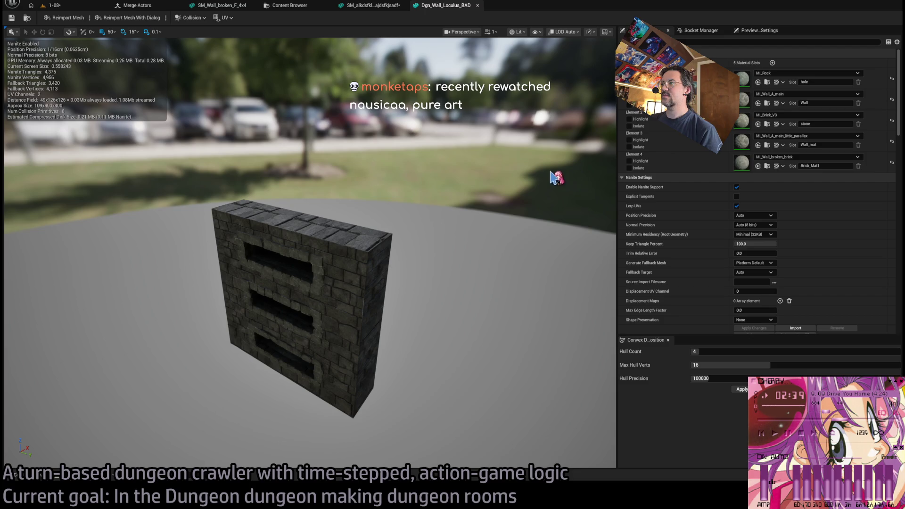
mouse_move(531, 174)
mouse_down()
mouse_move(434, 162)
mouse_move(351, 264)
mouse_up()
click(325, 262)
click(325, 276)
click(218, 208)
mouse_move(417, 237)
mouse_down()
mouse_move(359, 238)
mouse_move(427, 234)
mouse_up()
click(384, 13)
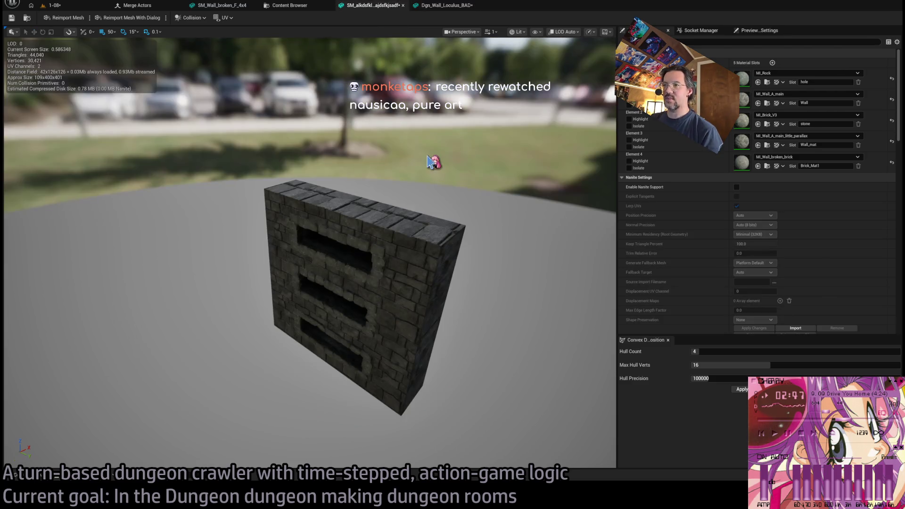
drag(439, 95, 407, 64)
click(429, 5)
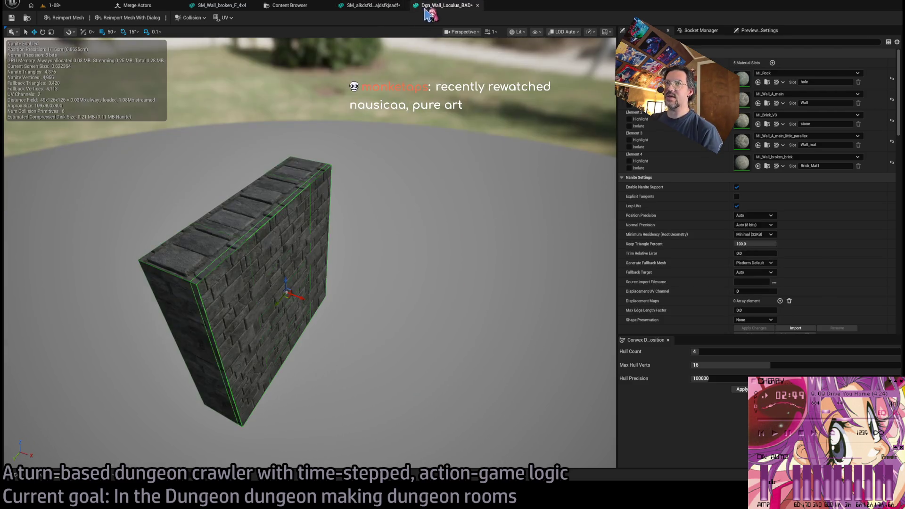
click(380, 6)
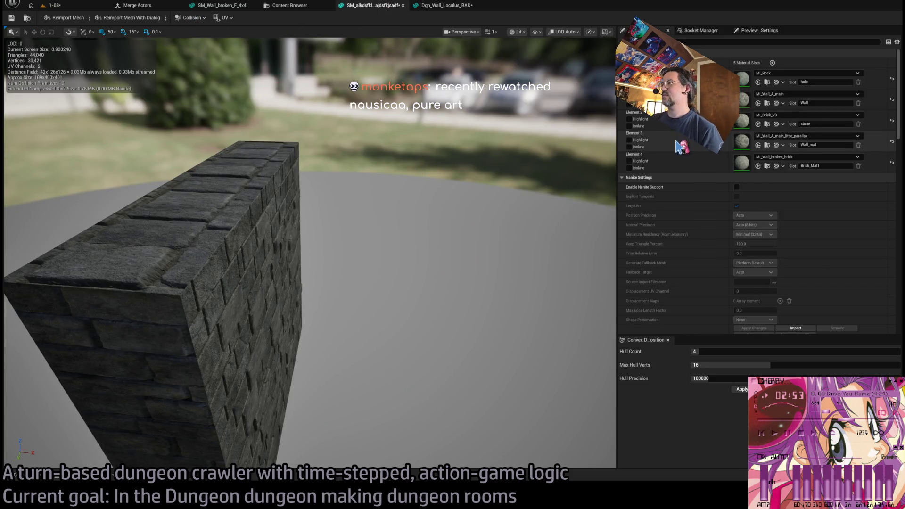
scroll(724, 195, down, 8)
scroll(724, 194, up, 1)
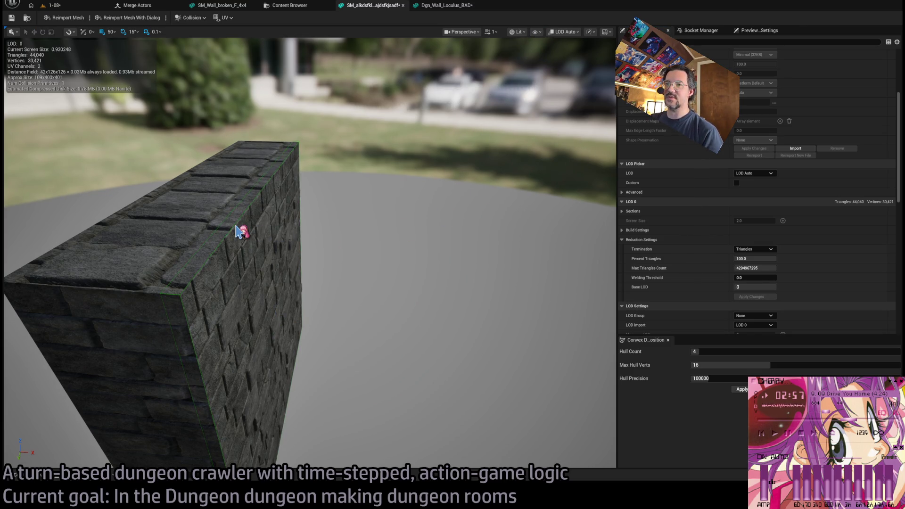
key(ctrl+z)
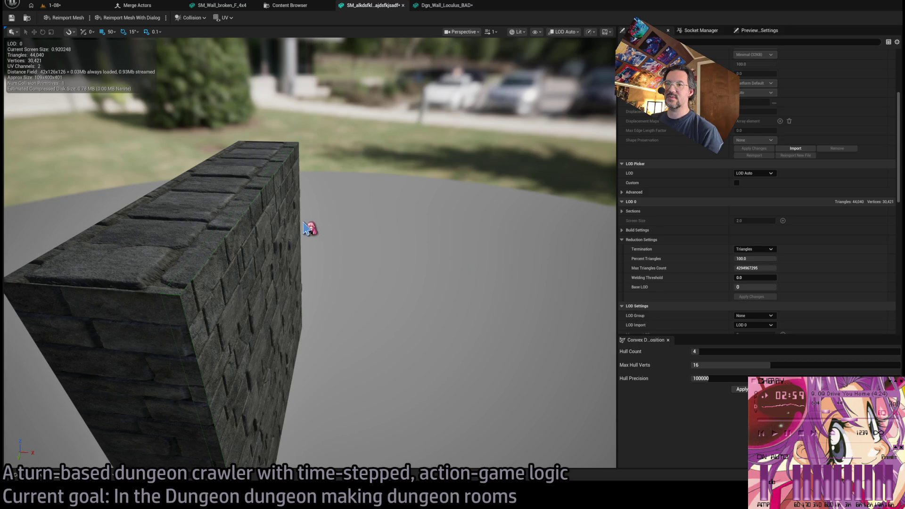
click(445, 5)
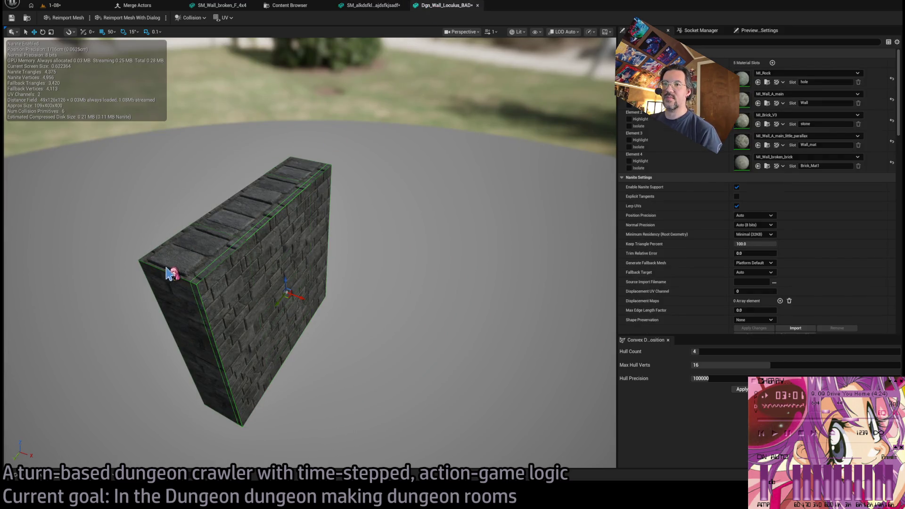
click(375, 5)
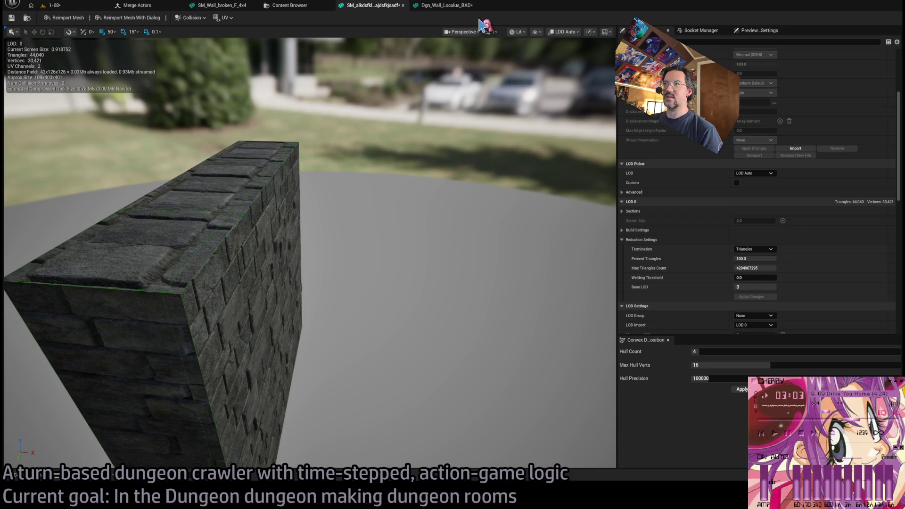
click(466, 6)
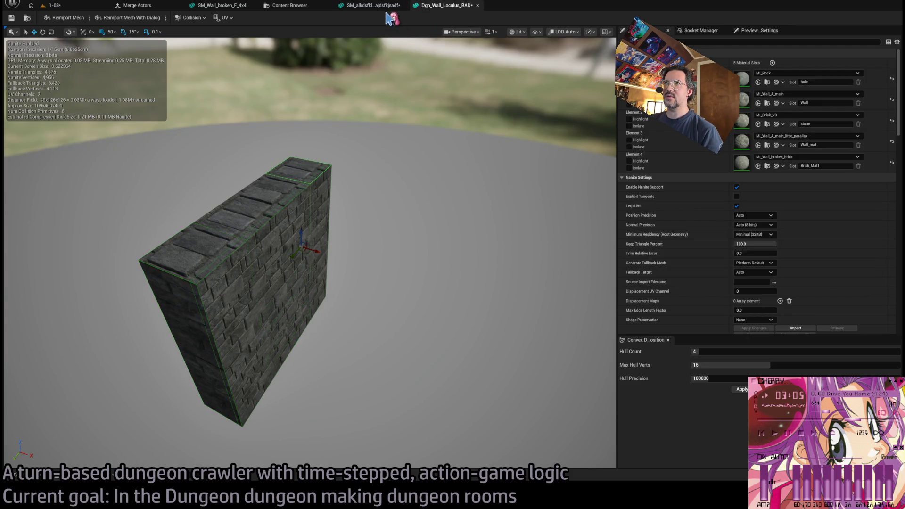
click(384, 6)
click(464, 6)
Frame the merged three-hole wall and compare it with Dgn_Wall_Loculus_BAD by switching editor tabs.
drag(330, 204, 345, 216)
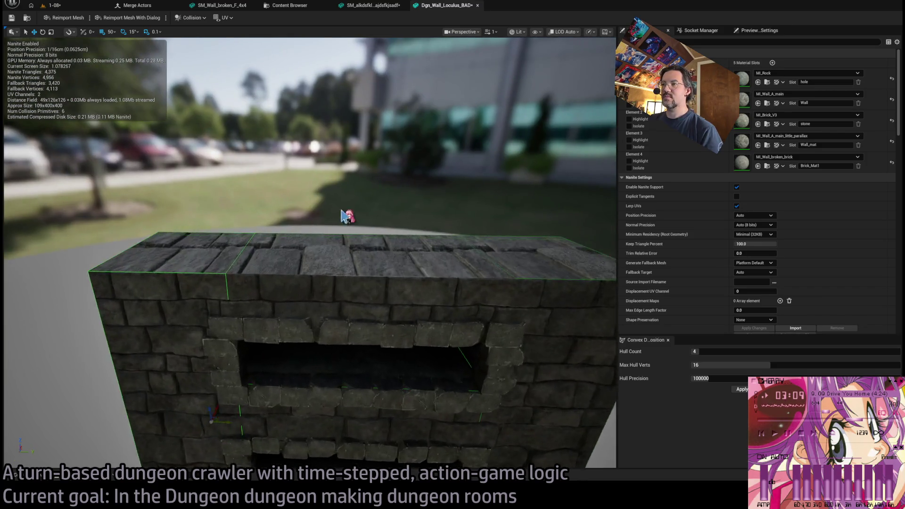
scroll(346, 216, up, 2)
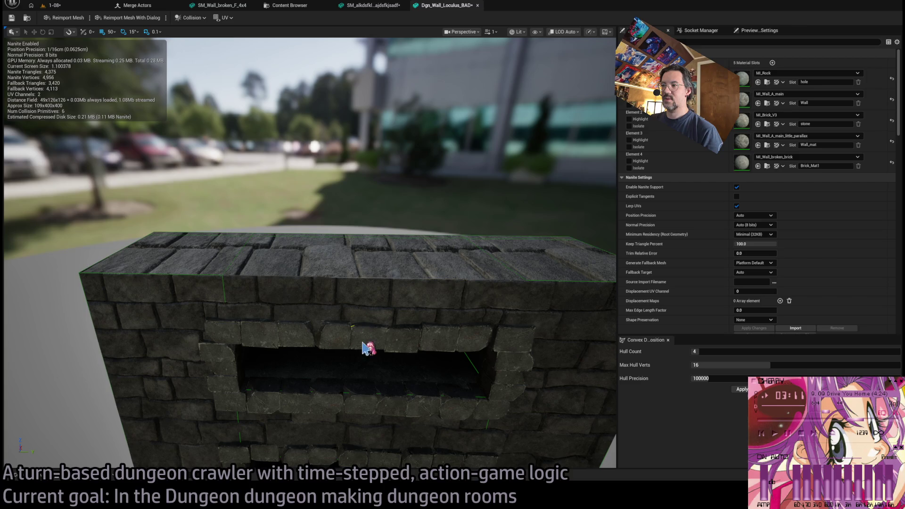
scroll(403, 338, up, 5)
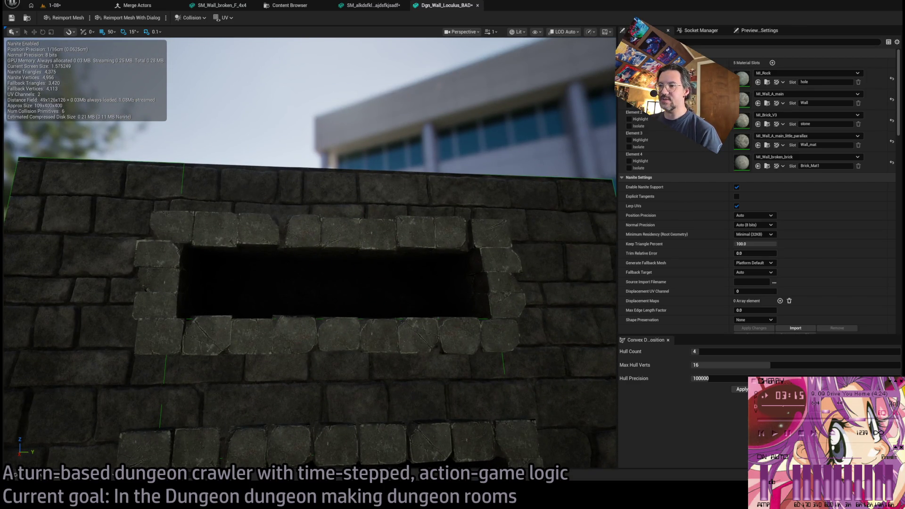
key(f)
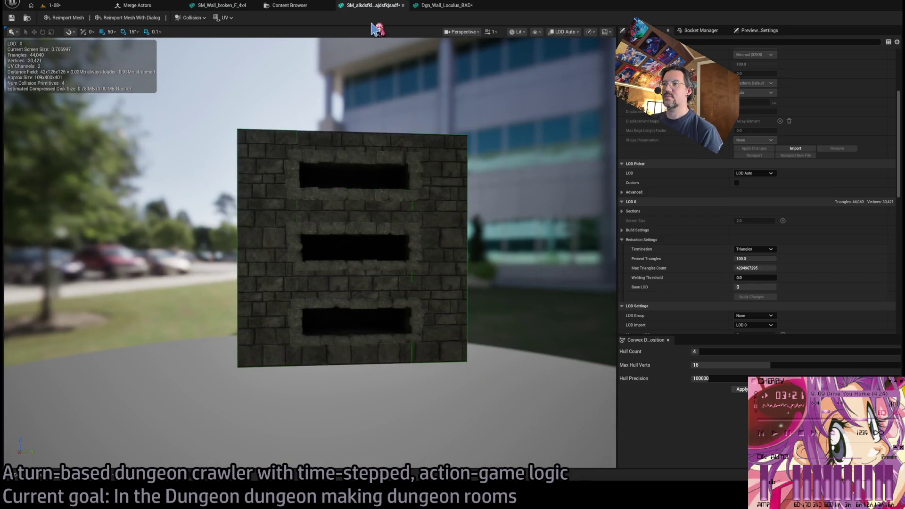
click(446, 5)
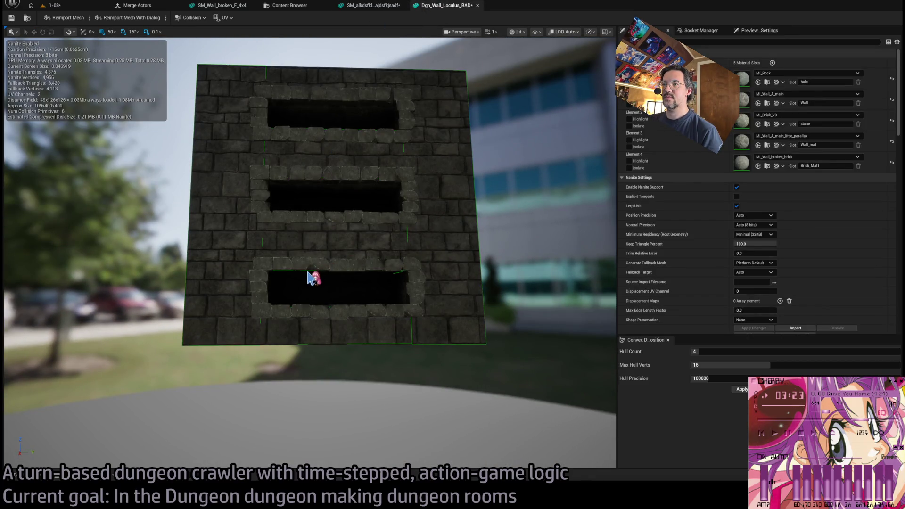
click(372, 5)
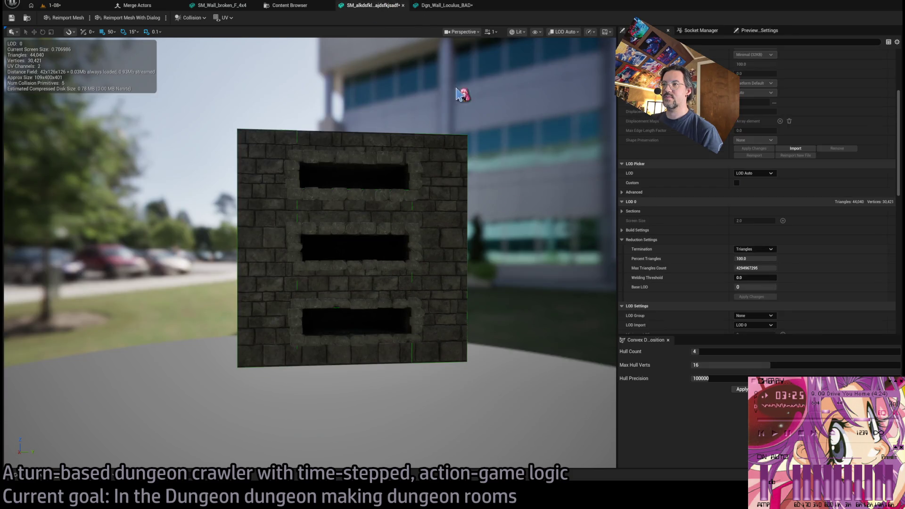
click(446, 5)
drag(356, 351, 358, 350)
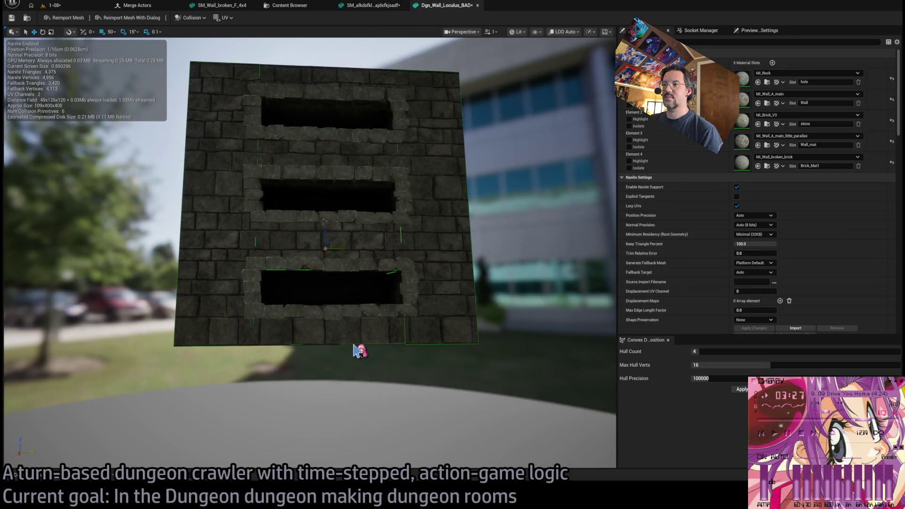
click(375, 6)
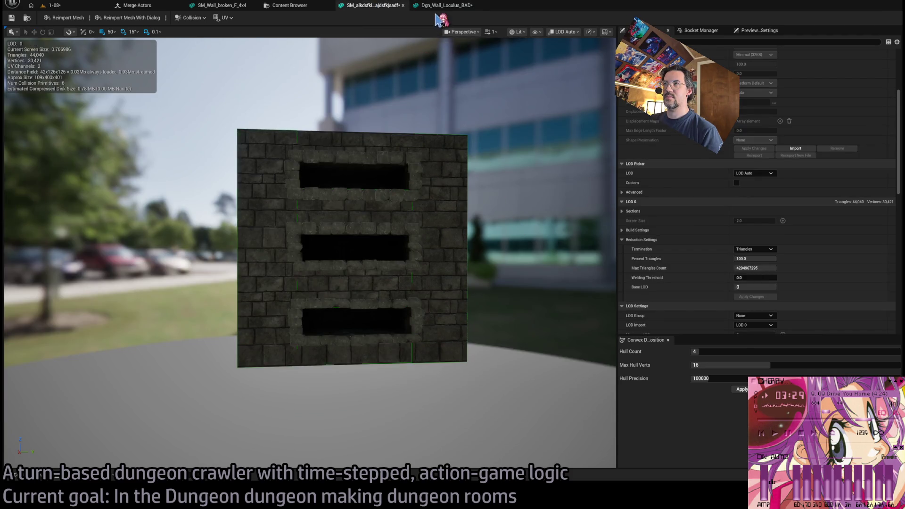
click(441, 6)
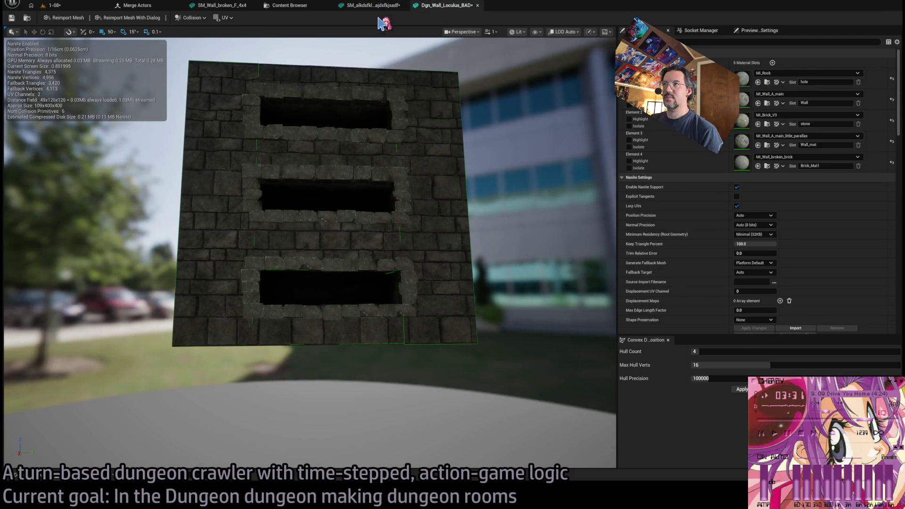
Alt-drag a copy of a collision box up into the merged wall's middle opening.
click(379, 5)
click(387, 368)
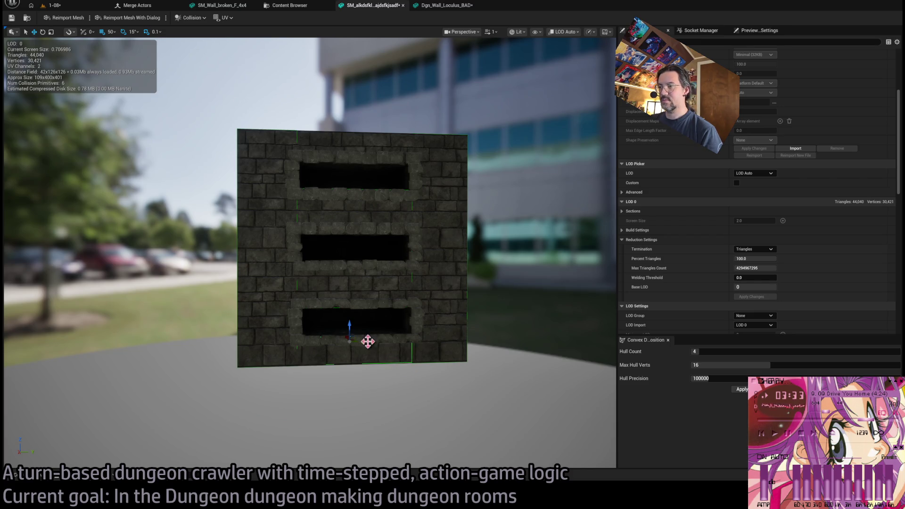
alt+drag(348, 330, 352, 244)
mouse_move(347, 141)
mouse_down()
mouse_move(350, 245)
mouse_move(350, 156)
mouse_up()
Set collision box Index [5] Center Z to 376.666667, trying 380, 370, 377.5, 375 and 376 along the way.
scroll(655, 243, down, 10)
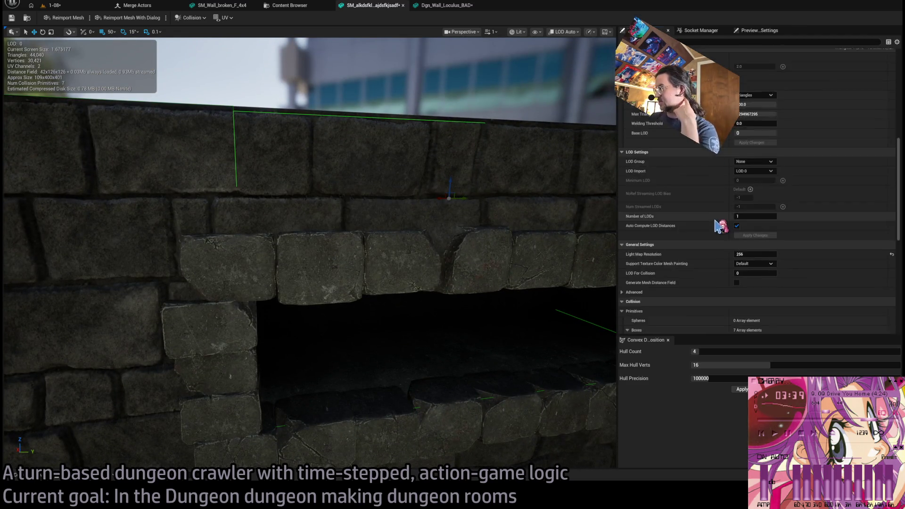
click(634, 230)
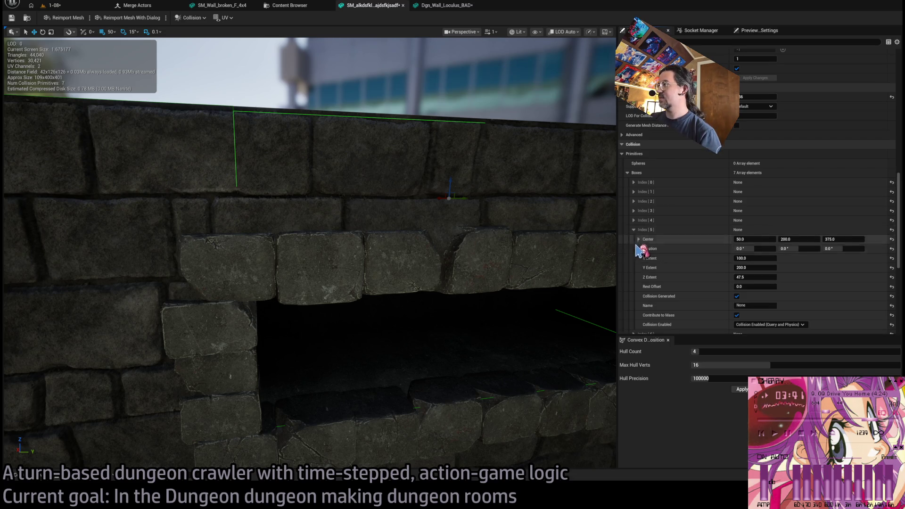
scroll(643, 236, down, 3)
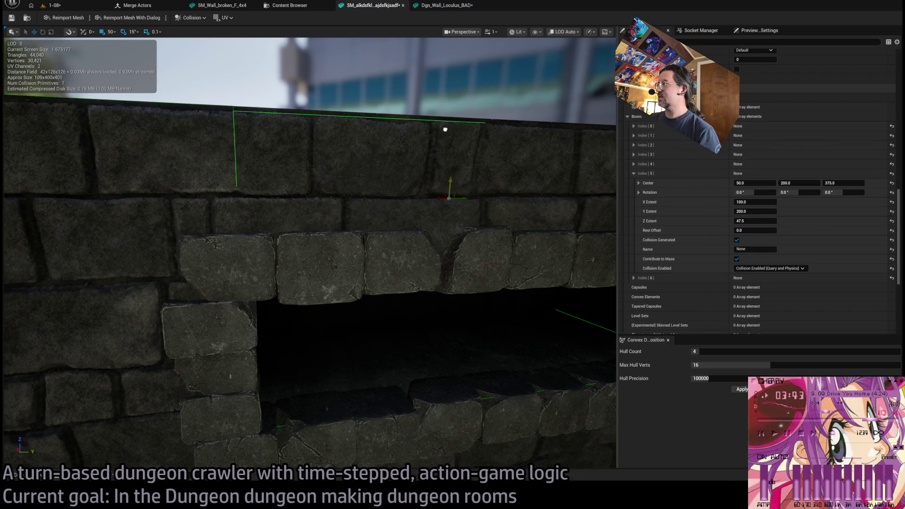
drag(844, 183, 885, 202)
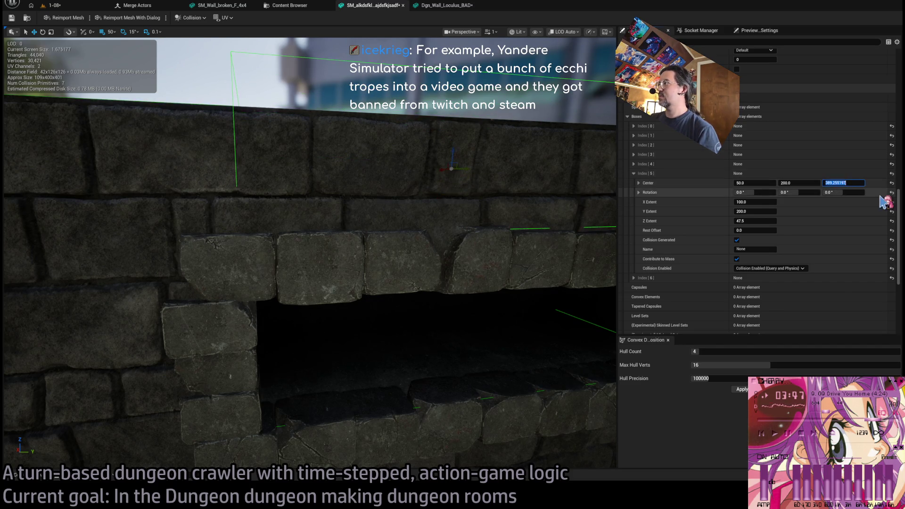
text(380)
key(Return)
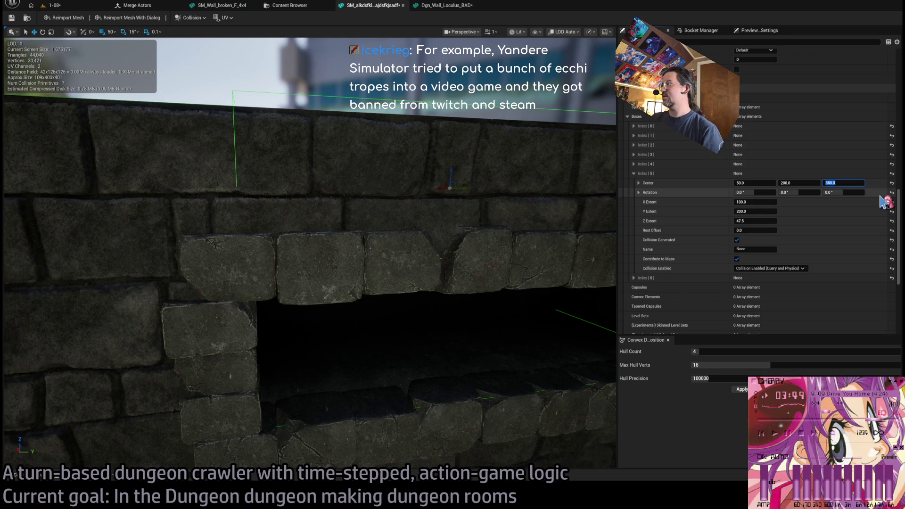
text(370)
key(Return)
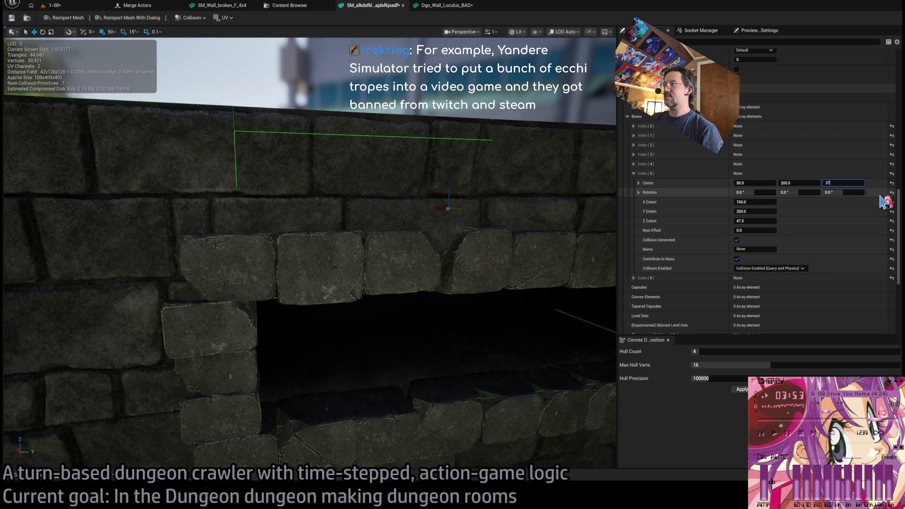
key(Return)
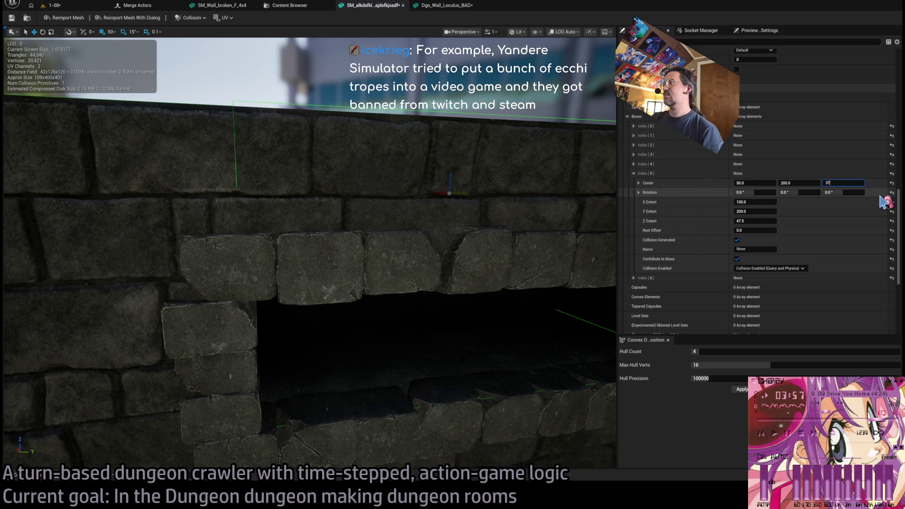
text(5)
key(Return)
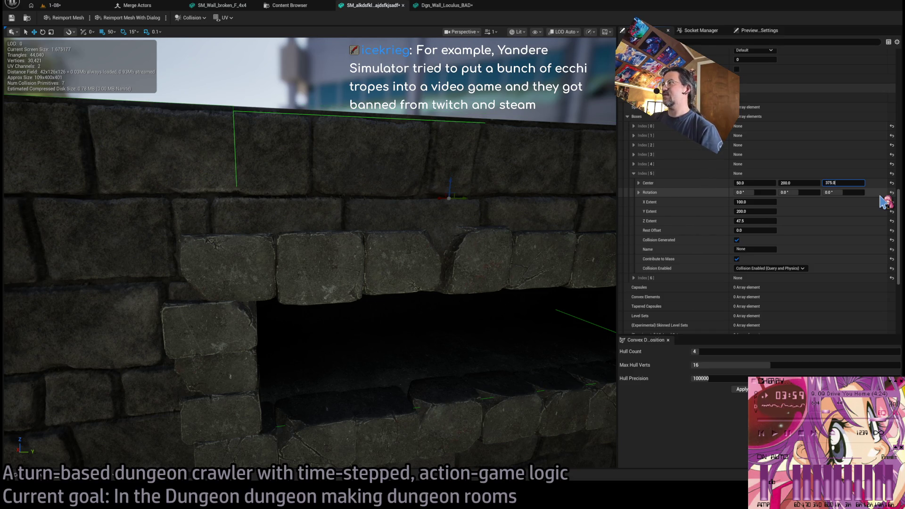
key(BackSpace)
text(6)
key(Return)
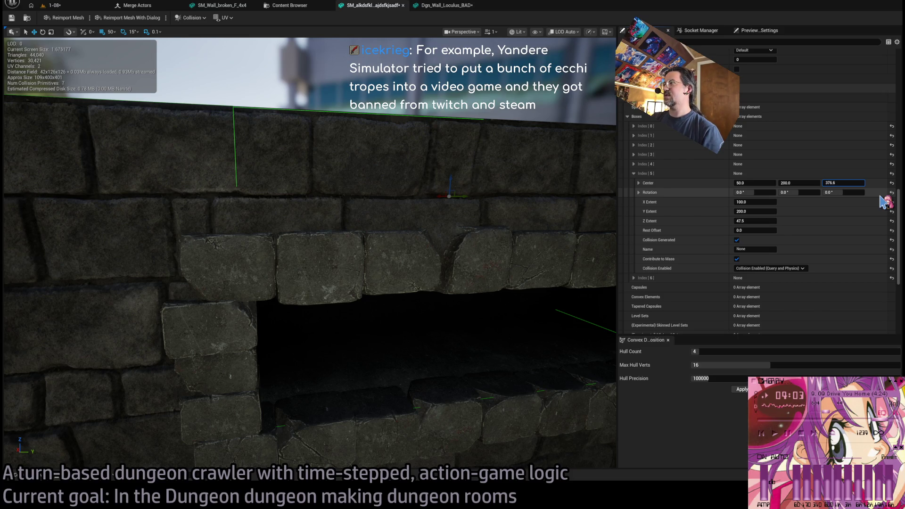
key(Return)
Save the three-hole wall mesh and close both mesh editor tabs.
drag(330, 235, 358, 221)
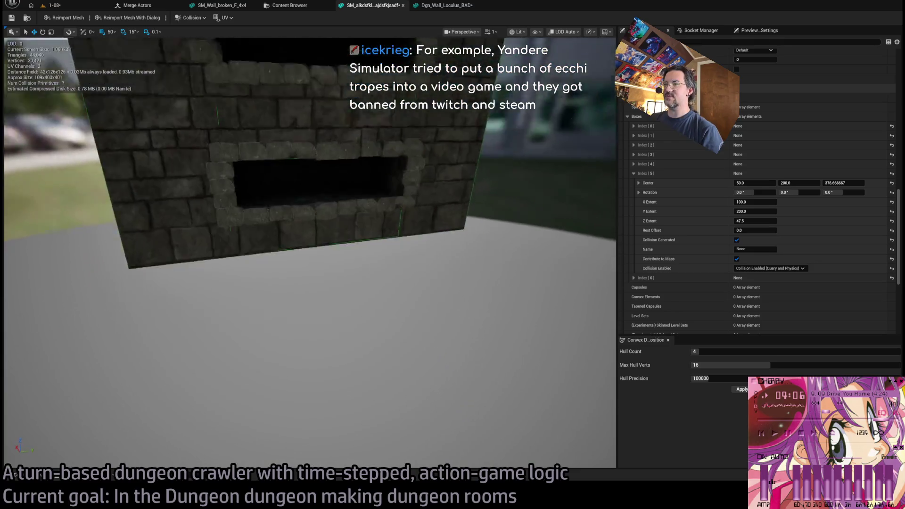
drag(418, 208, 418, 208)
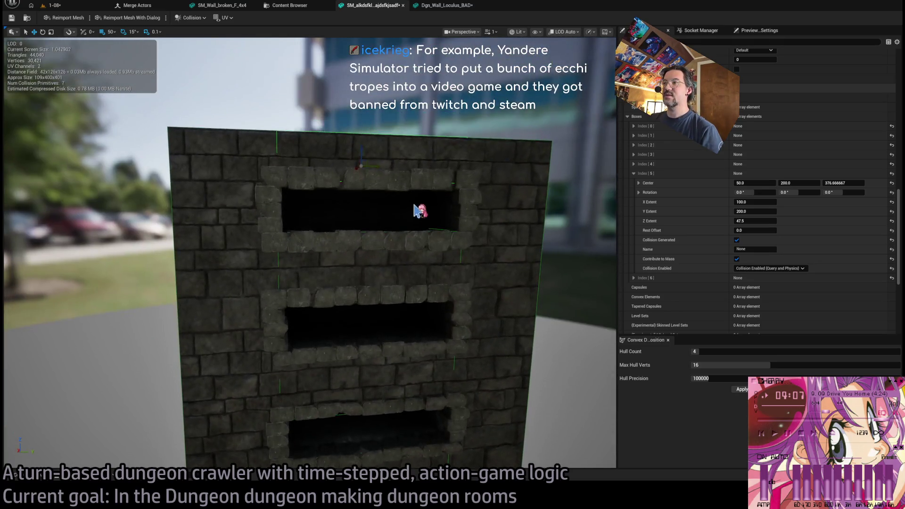
click(11, 18)
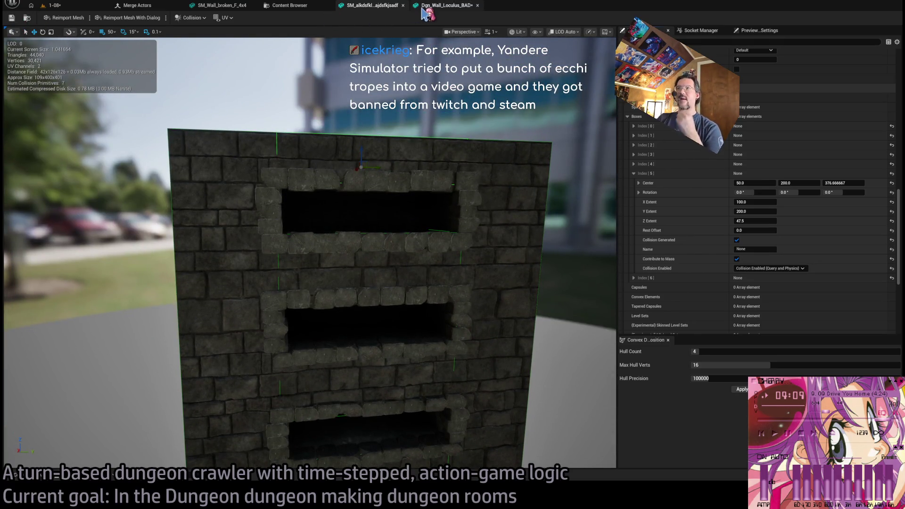
click(402, 5)
click(404, 5)
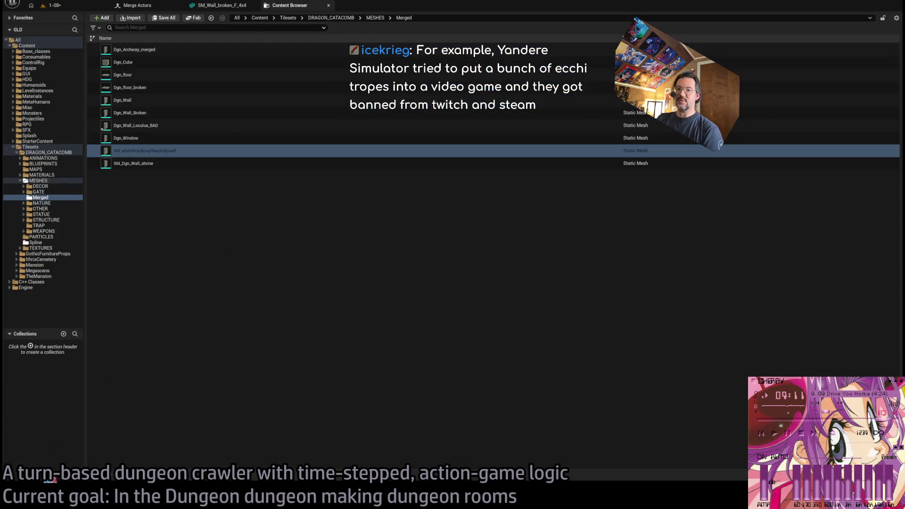
Rename the new three-hole merged wall asset to Dgn_Wall_Loculus.
click(84, 10)
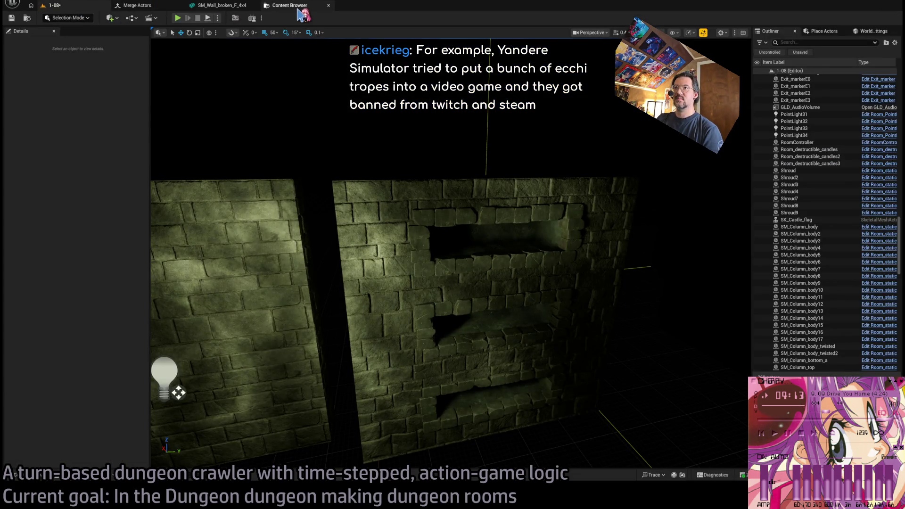
key(ctrl+space)
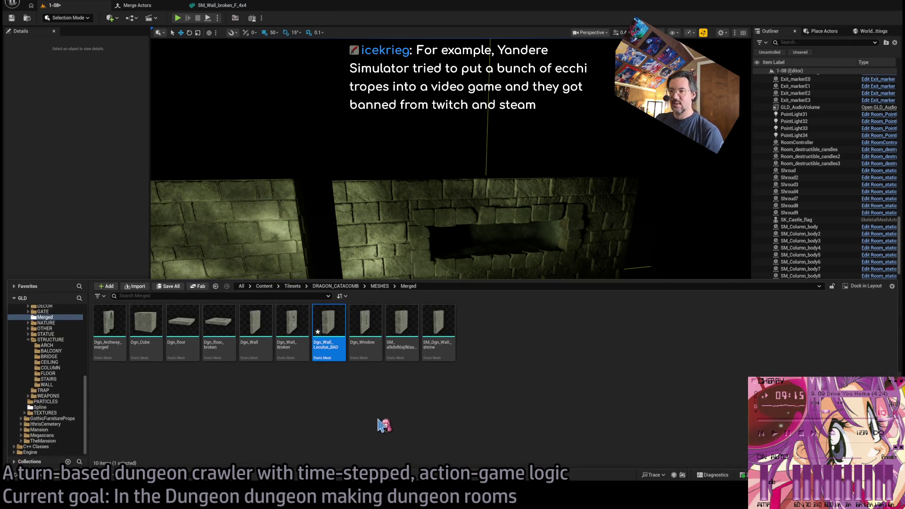
click(443, 321)
key(Left)
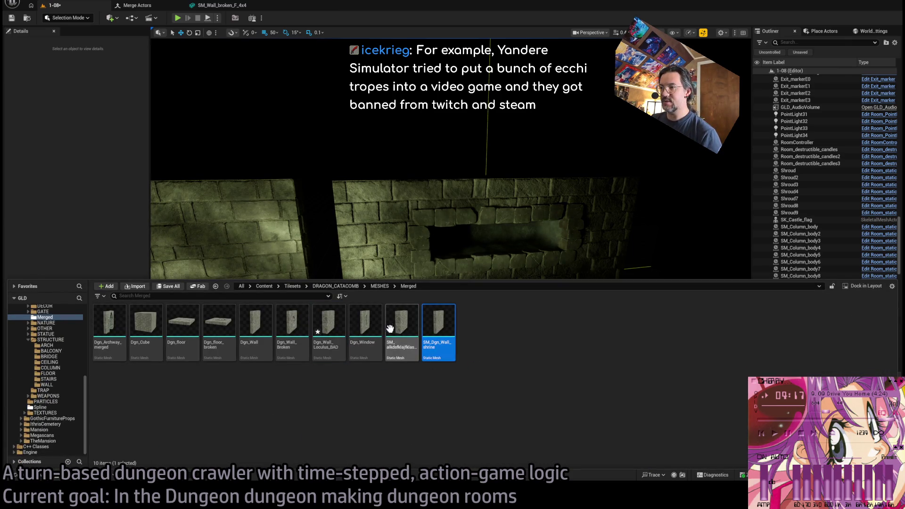
key(F2)
key(ctrl+v)
key(BackSpace)
key(BackSpace)
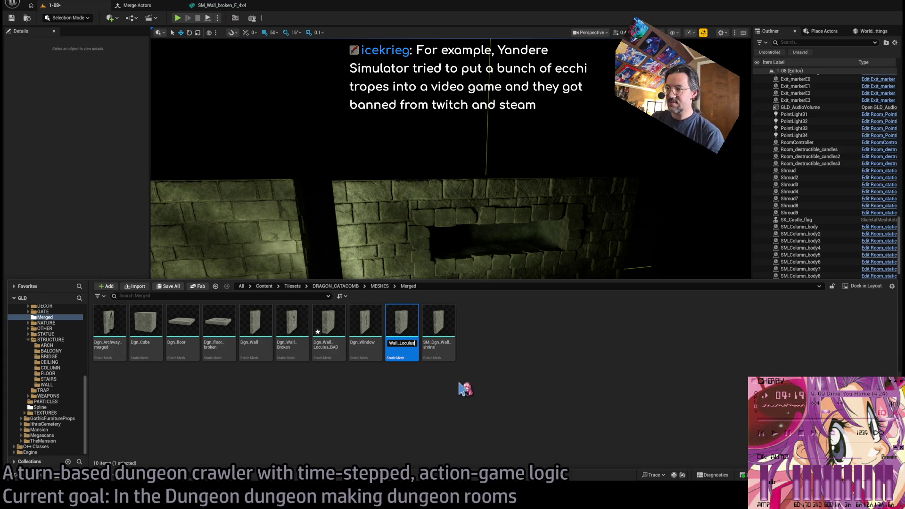
key(Return)
Delete Dgn_Wall_Loculus_BAD, then select the SM_Wall_F_4x4_bricks wall in the level.
click(373, 328)
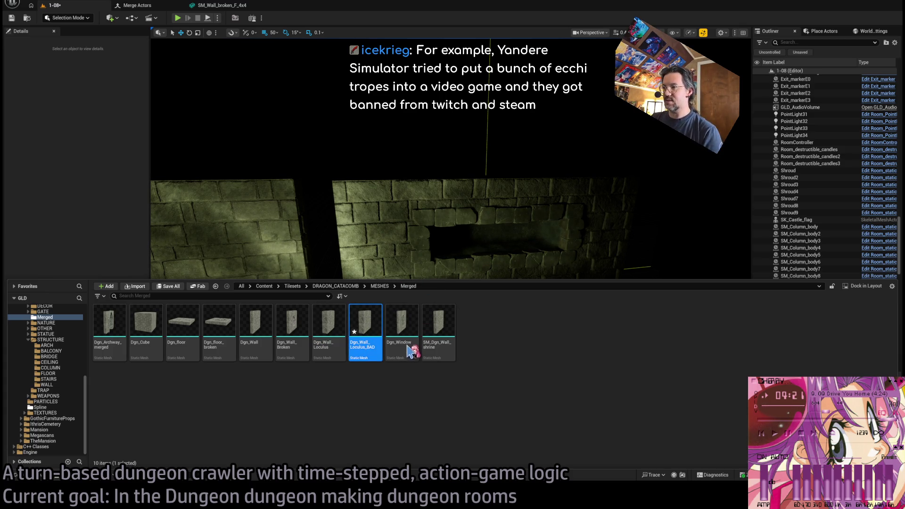
key(Delete)
drag(400, 238, 314, 198)
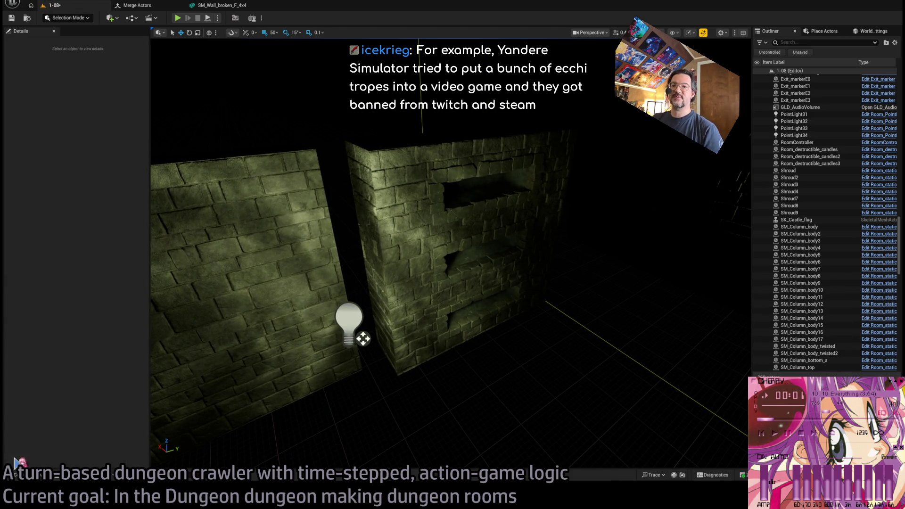
click(24, 475)
click(54, 318)
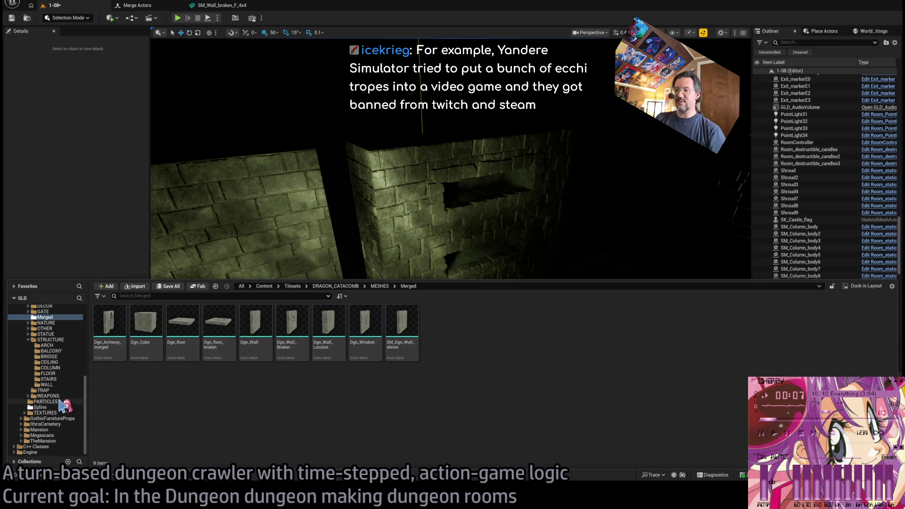
click(424, 217)
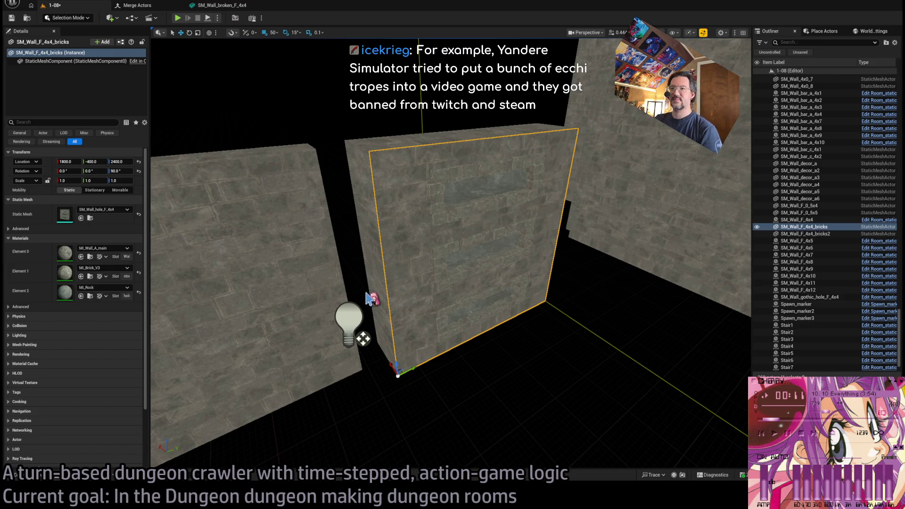
Select the front brick wall SM_Wall_F_4x4_bricks2, edit its static mesh, and view SM_Wall_broken_F_4x4.
drag(405, 230, 453, 293)
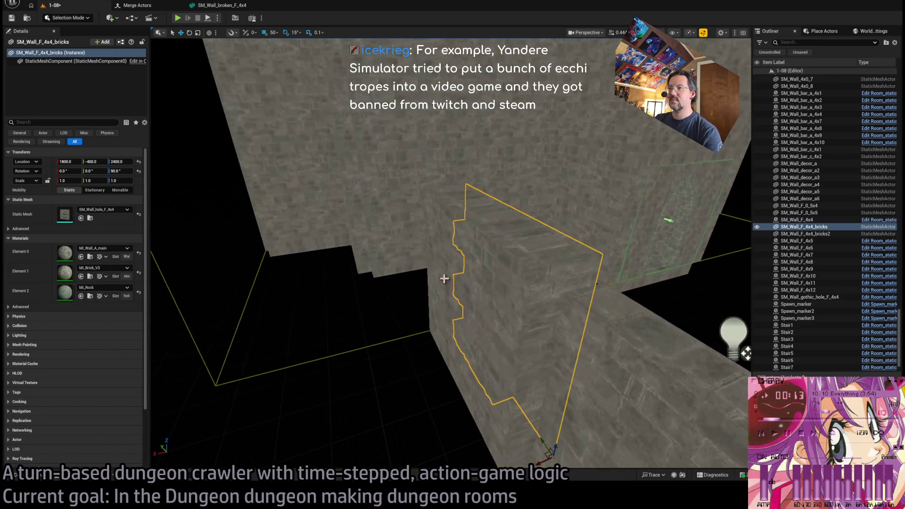
ctrl+click(453, 293)
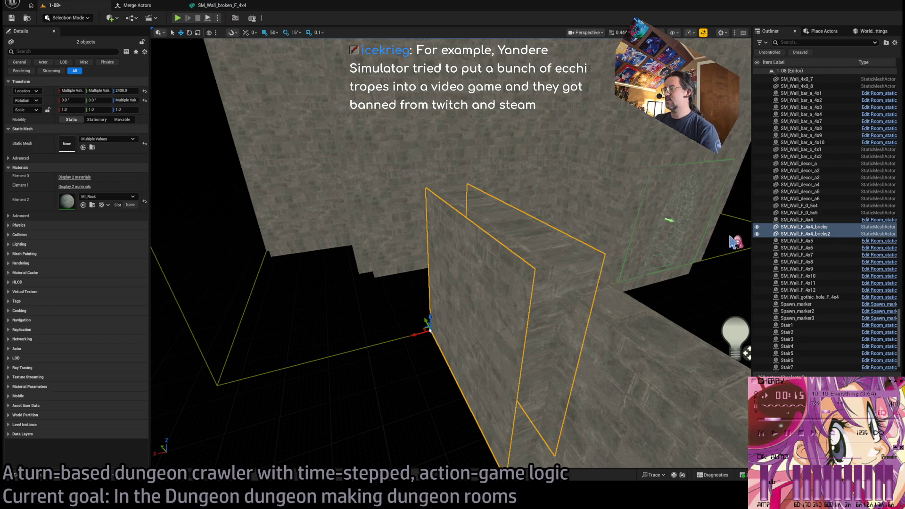
click(323, 339)
click(481, 303)
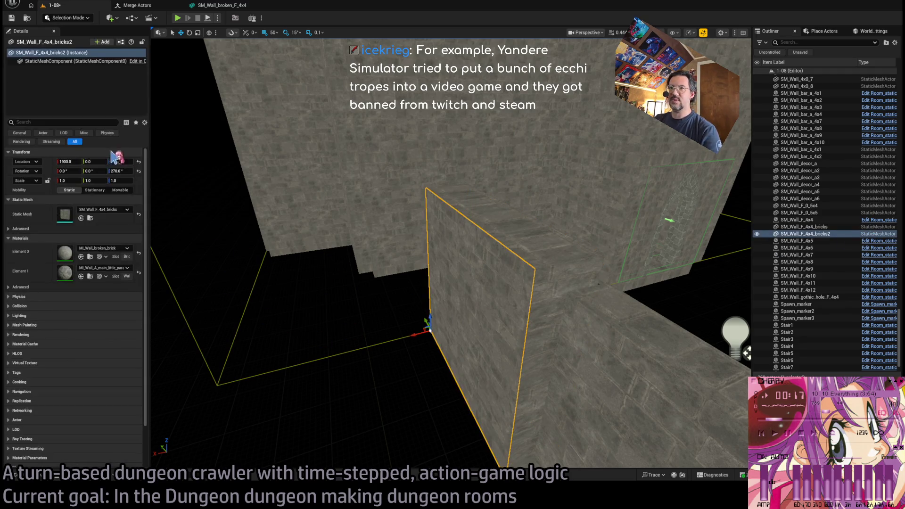
key(ctrl+e)
click(231, 5)
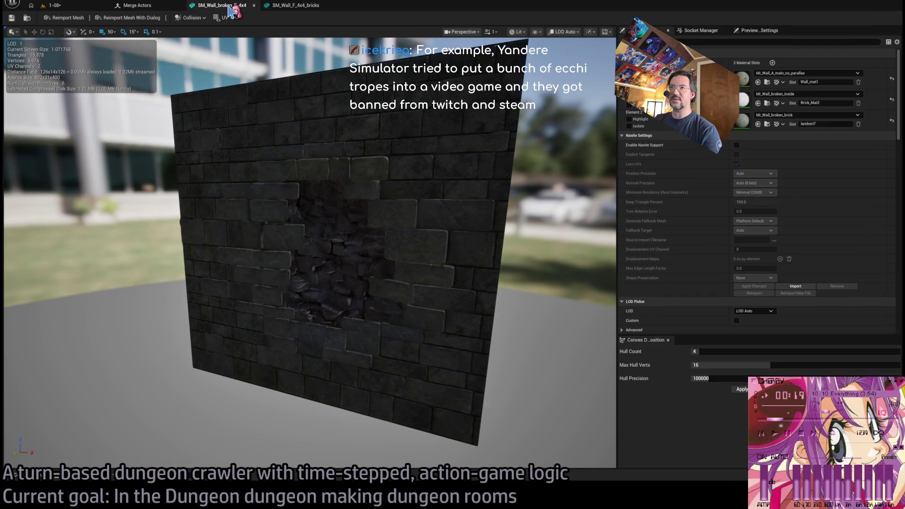
Compare the SM_Wall_broken_F_4x4 mesh with the plain SM_Wall_F_4x4_bricks mesh.
click(278, 5)
click(217, 6)
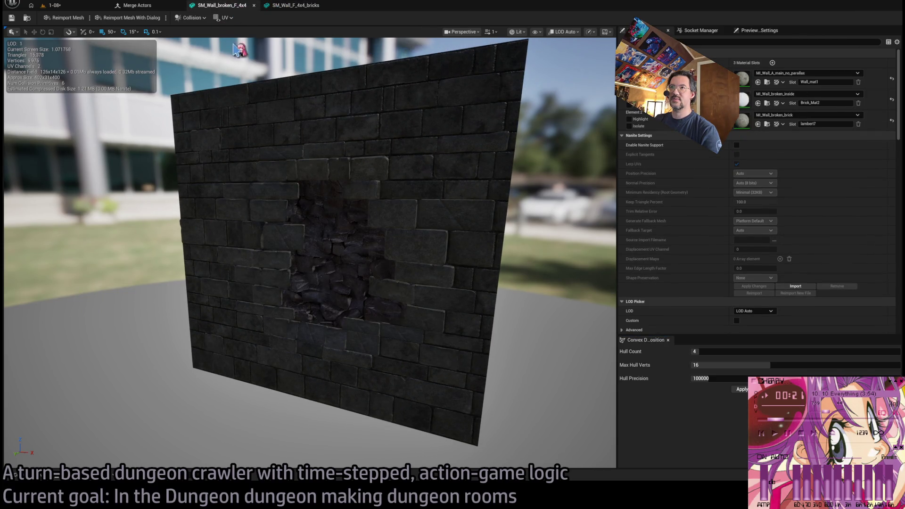
click(292, 5)
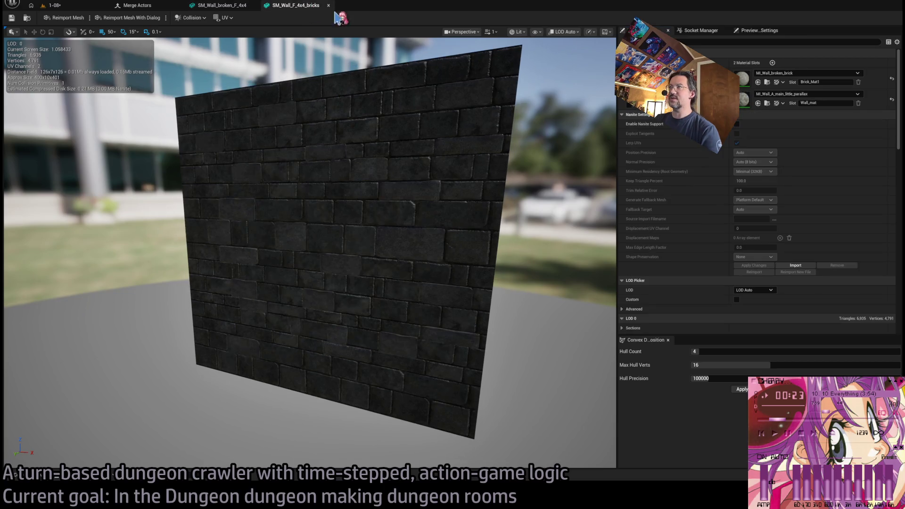
key(ctrl+Tab)
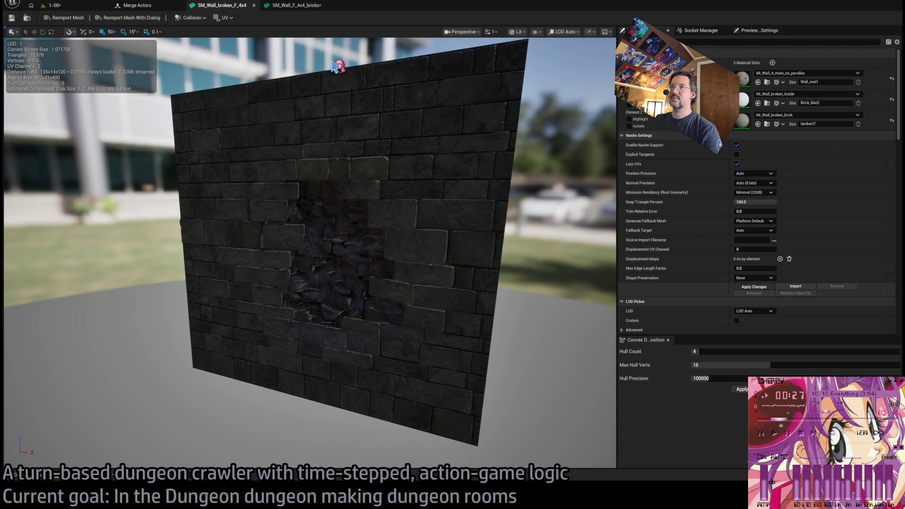
Close both wall mesh editors and return to the 1-08 level.
middle_click(307, 5)
middle_click(238, 6)
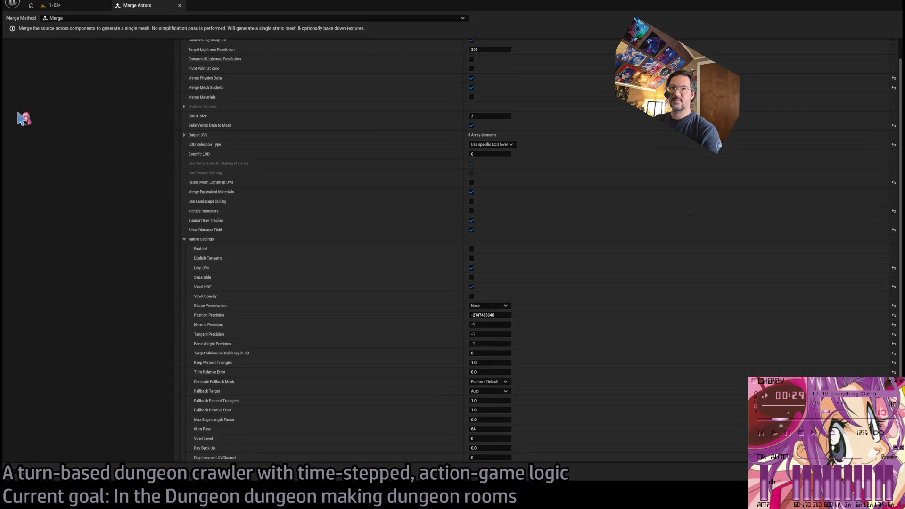
click(78, 6)
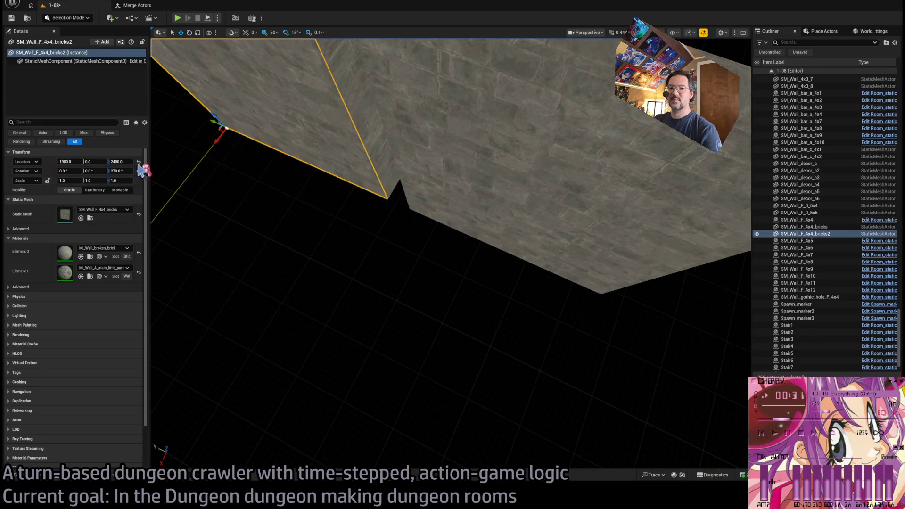
Frame the bricks wall, review the Merged folder's meshes, then select SM_Wall_F_4x4_bricks.
key(f)
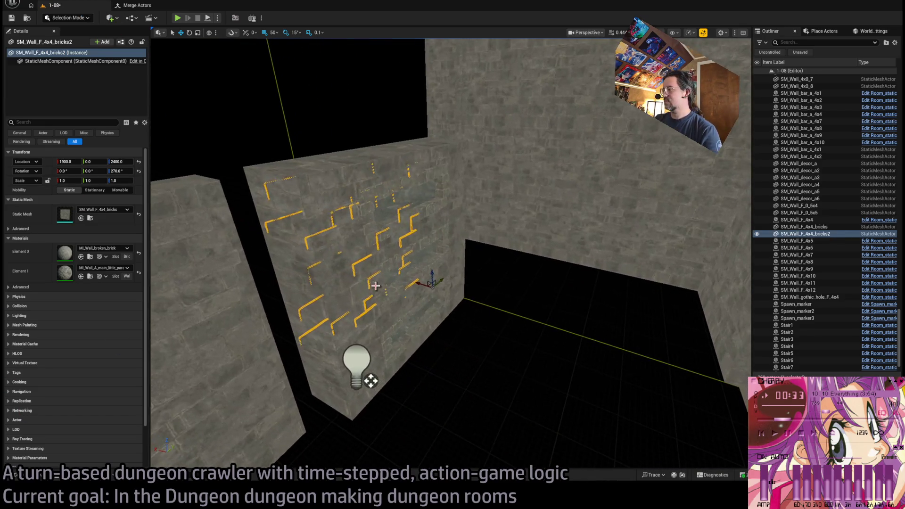
click(47, 479)
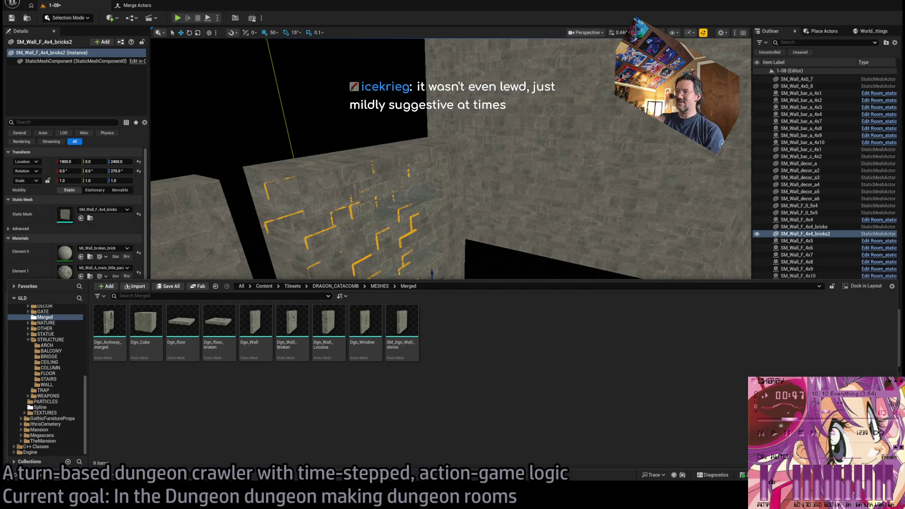
key(ctrl+space)
scroll(367, 172, down, 5)
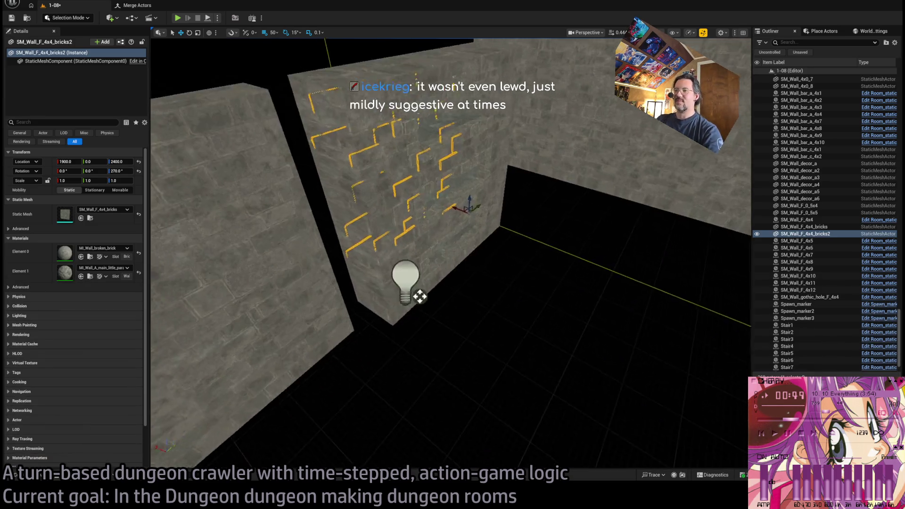
click(538, 264)
Frame SM_Wall_F_4x4_bricks to inspect its SM_Wall_hole_F_4x4 mesh and three materials.
key(f)
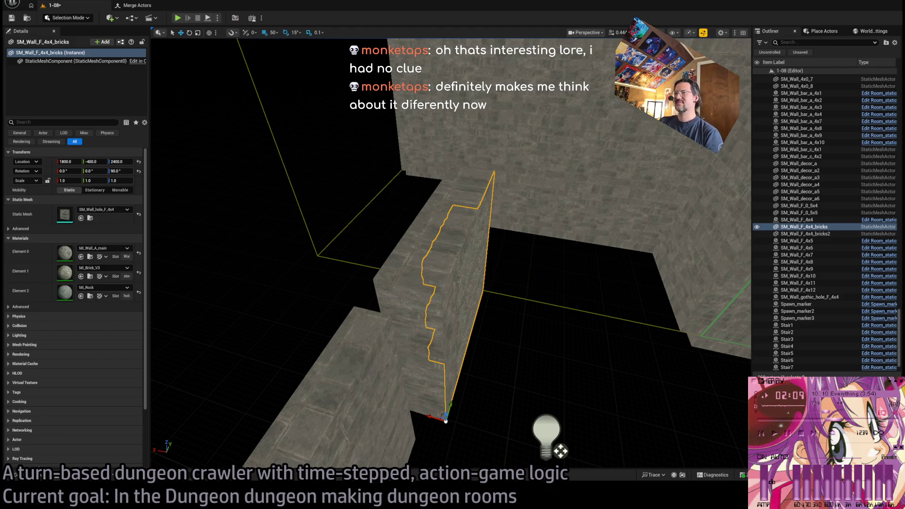
click(443, 238)
click(466, 310)
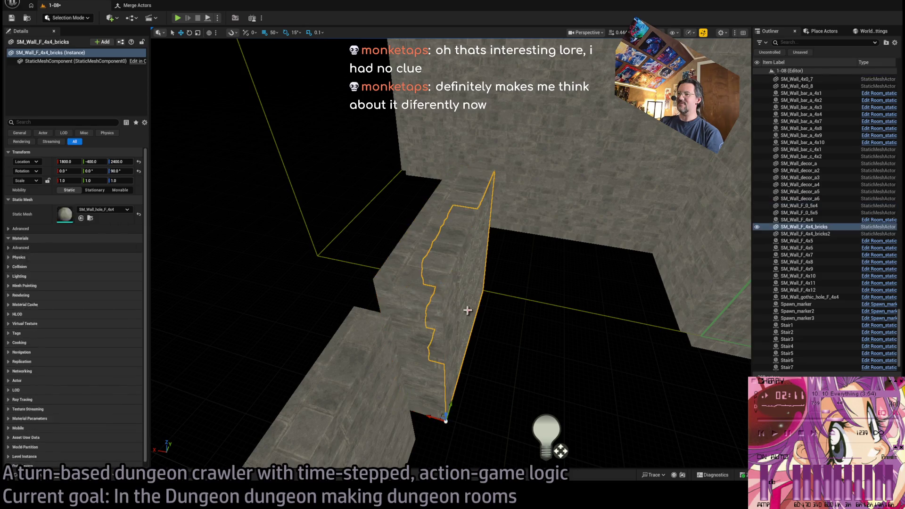
click(593, 328)
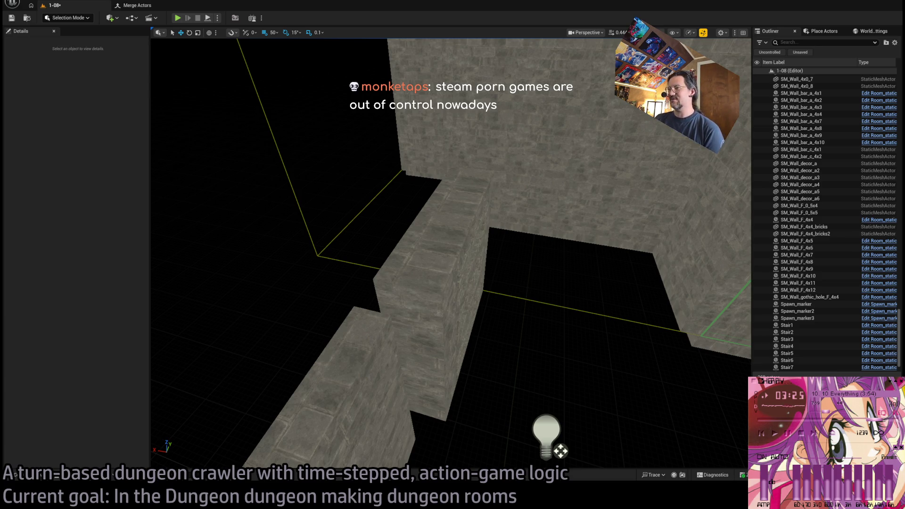
click(506, 269)
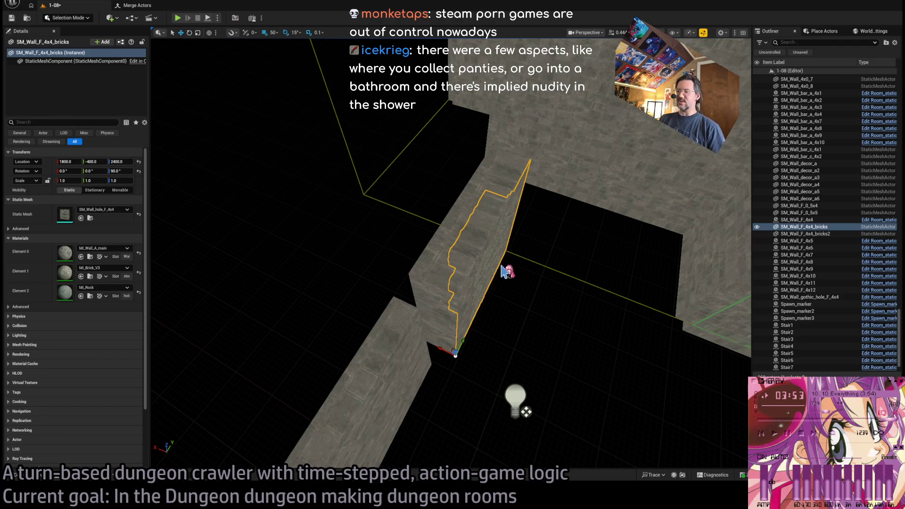
Select the wall pieces SM_Wall_4x0_7 and SM_Wall_F_0_5x4 together, then deselect them.
ctrl+click(423, 311)
ctrl+click(423, 311)
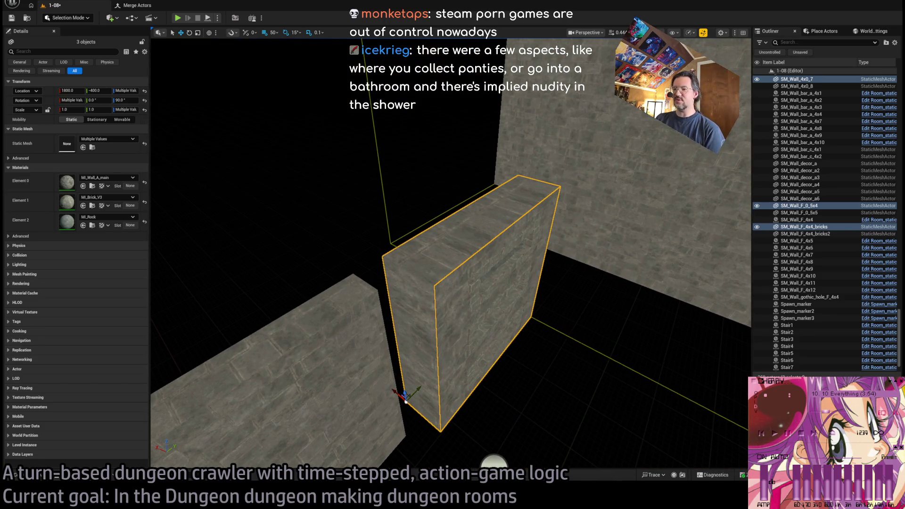
key(Escape)
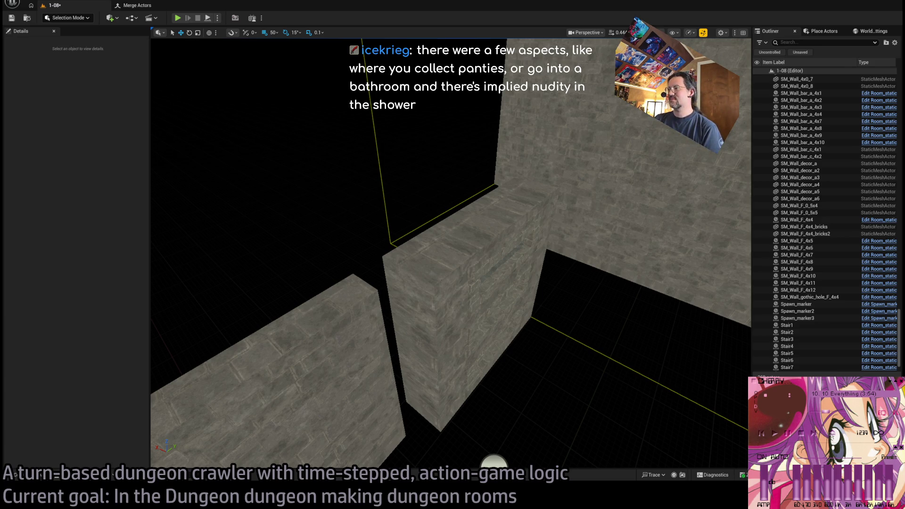
Select the merged Dgn_Wall_merged28 wall for comparison, then bring up the browser.
click(363, 384)
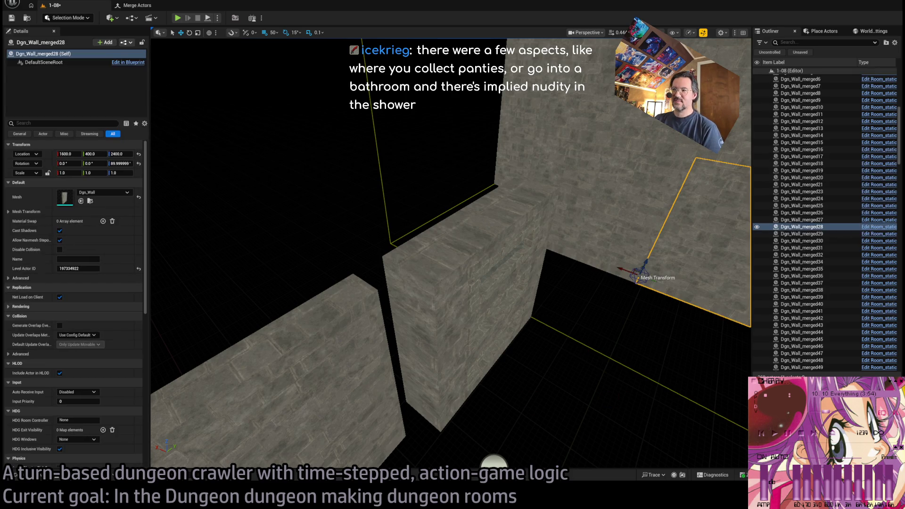
key(Escape)
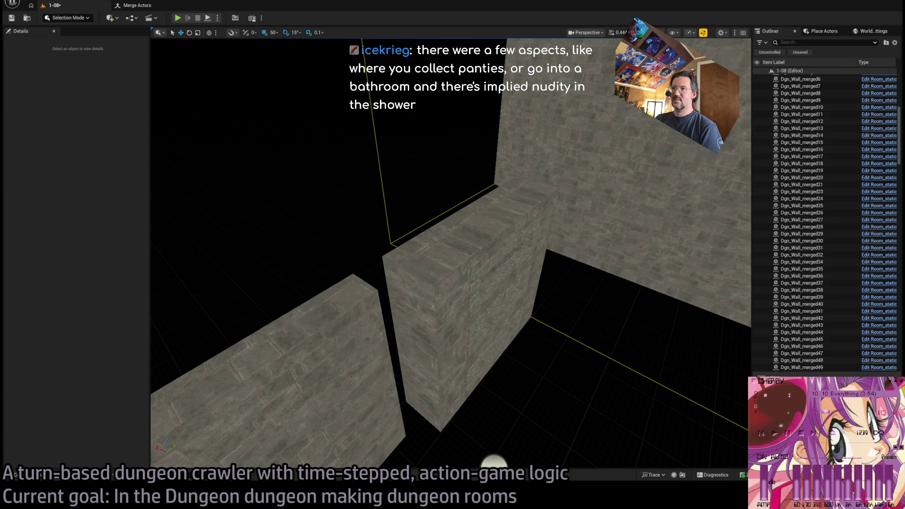
key(alt+Tab)
click(508, 251)
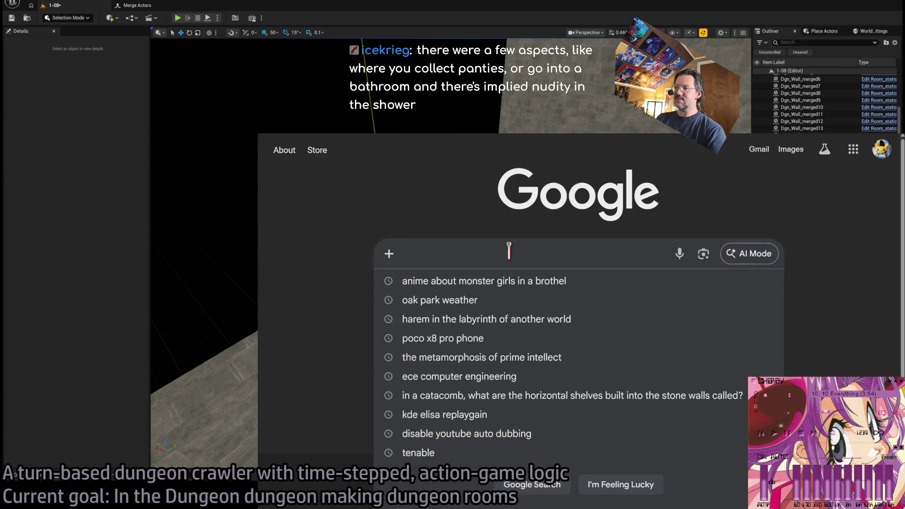
text(uhhhhhhhh)
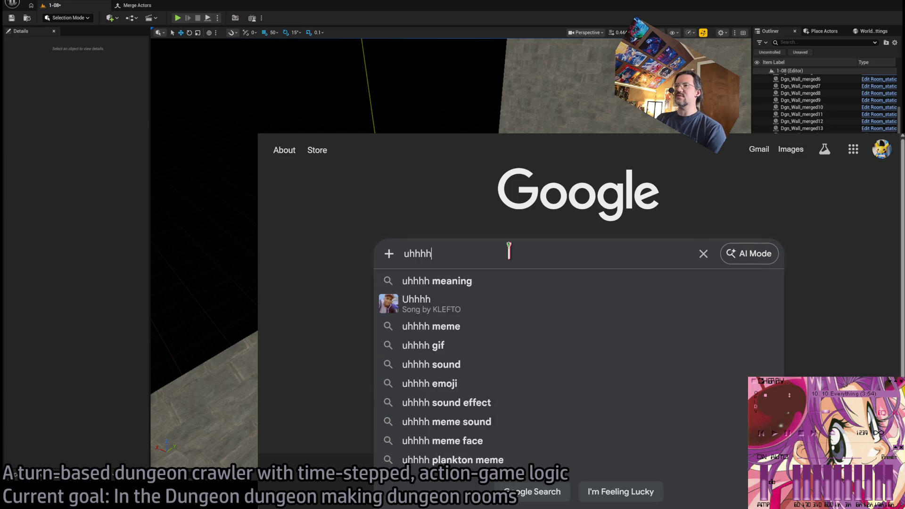
key(Escape)
key(shift+Left)
key(shift+Left)
key(shift+Left)
text(w)
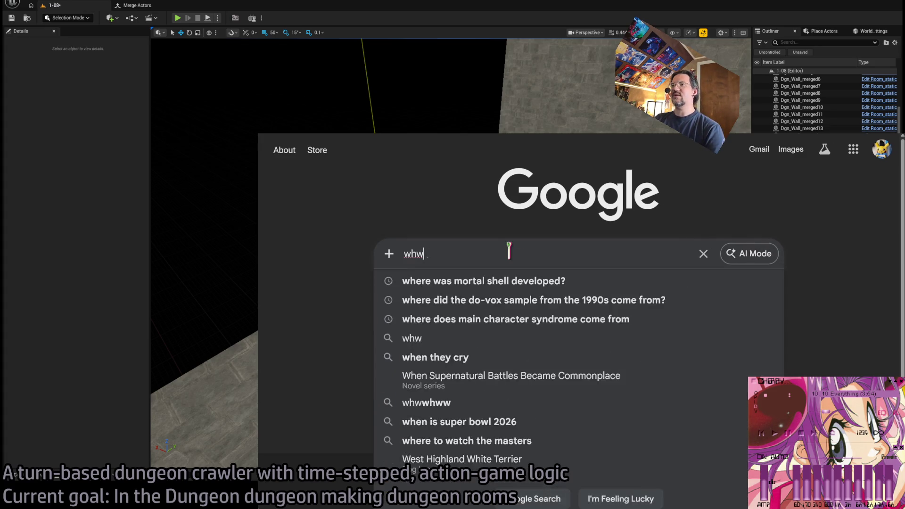
text(hy was yandere)
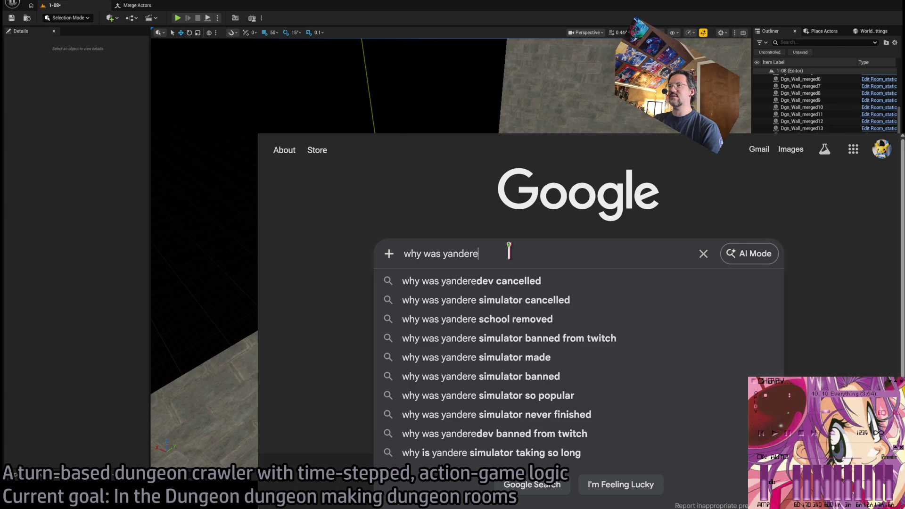
text( simulator banned)
key(Return)
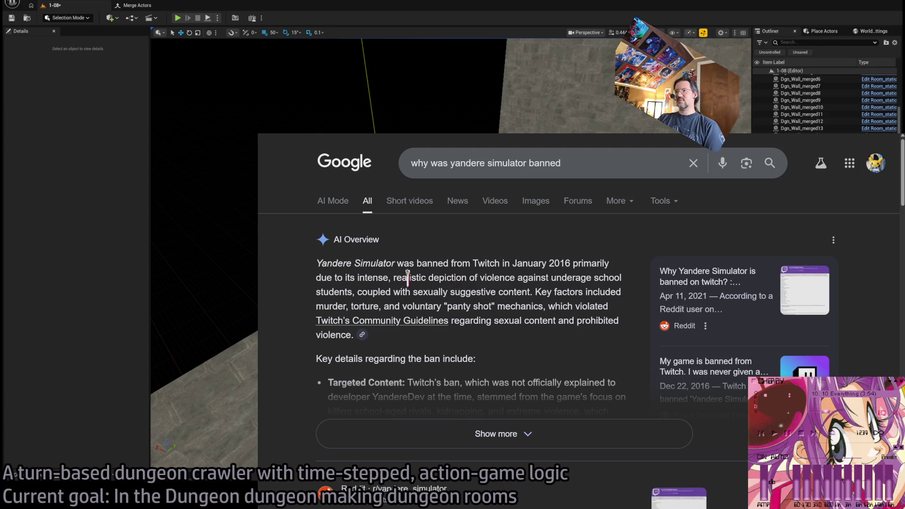
mouse_move(373, 272)
mouse_down()
mouse_move(495, 279)
mouse_move(530, 294)
mouse_move(536, 306)
mouse_move(581, 305)
mouse_move(574, 335)
mouse_up()
click(575, 334)
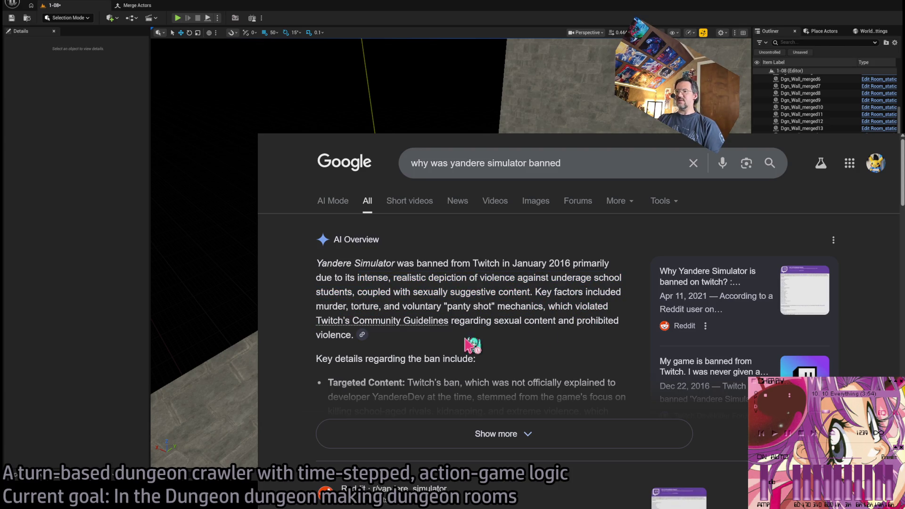
drag(548, 307, 449, 334)
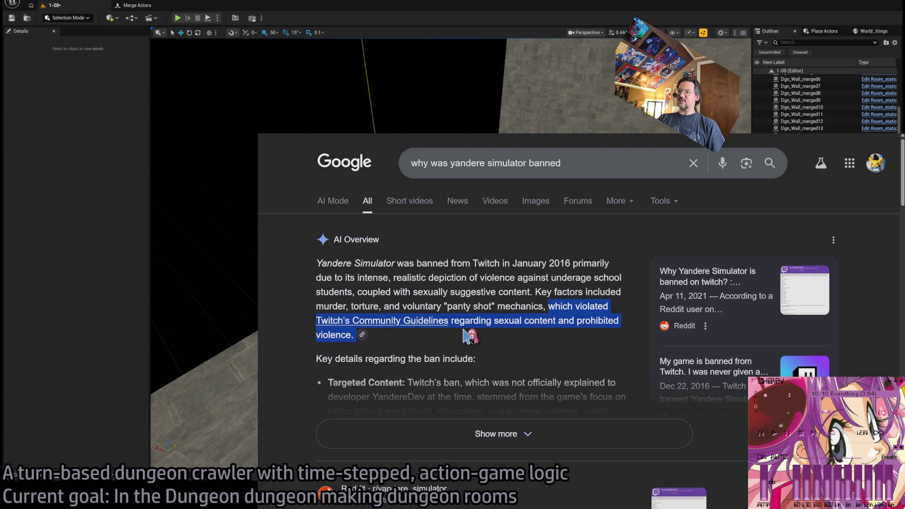
click(519, 434)
scroll(556, 340, down, 3)
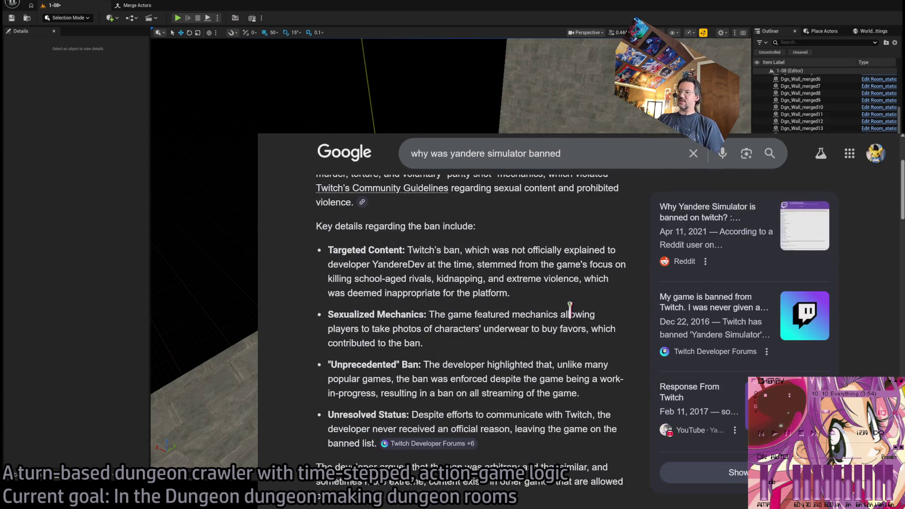
scroll(562, 326, down, 1)
scroll(551, 340, up, 1)
scroll(519, 292, up, 2)
scroll(524, 283, down, 3)
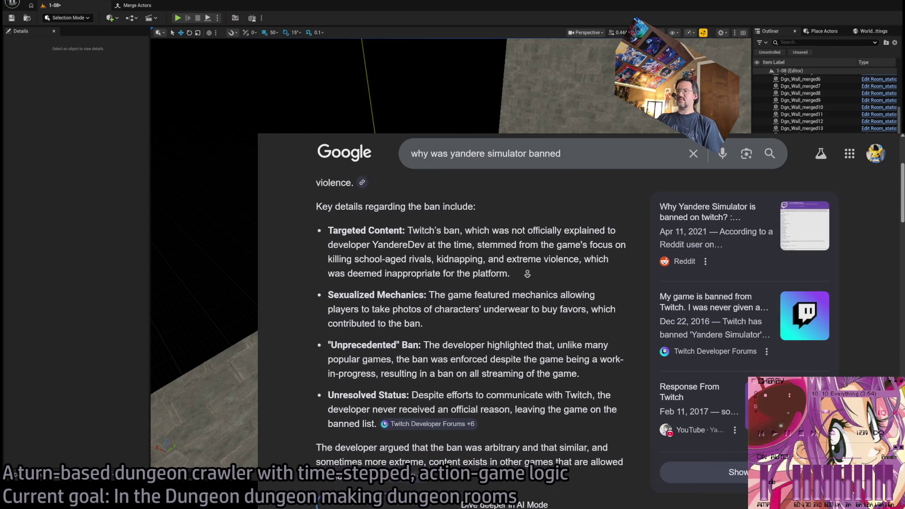
mouse_move(415, 238)
mouse_down()
mouse_move(485, 370)
mouse_move(522, 402)
mouse_move(530, 358)
mouse_up()
click(523, 402)
click(530, 358)
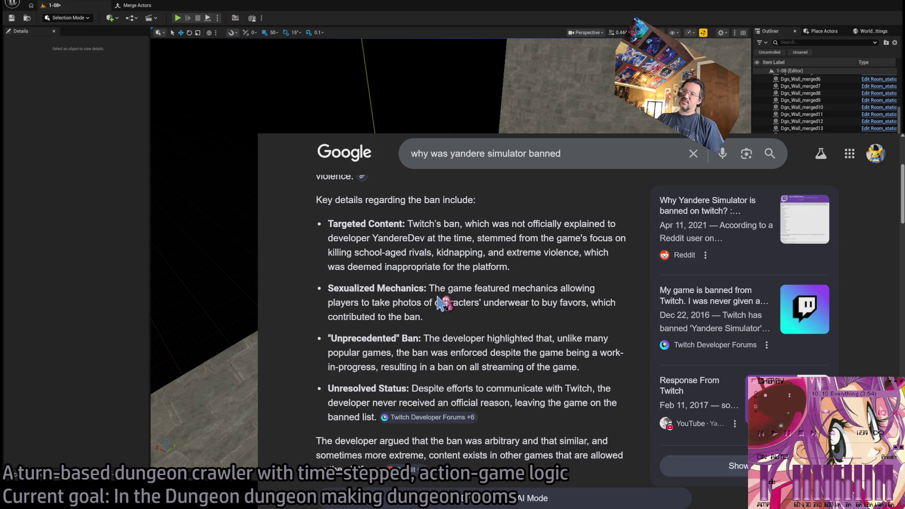
mouse_move(434, 286)
mouse_down()
mouse_move(578, 286)
mouse_move(358, 303)
mouse_move(506, 304)
mouse_move(576, 317)
mouse_up()
click(575, 321)
mouse_move(450, 320)
mouse_down()
mouse_move(429, 287)
mouse_move(461, 332)
mouse_move(430, 289)
mouse_up()
click(460, 330)
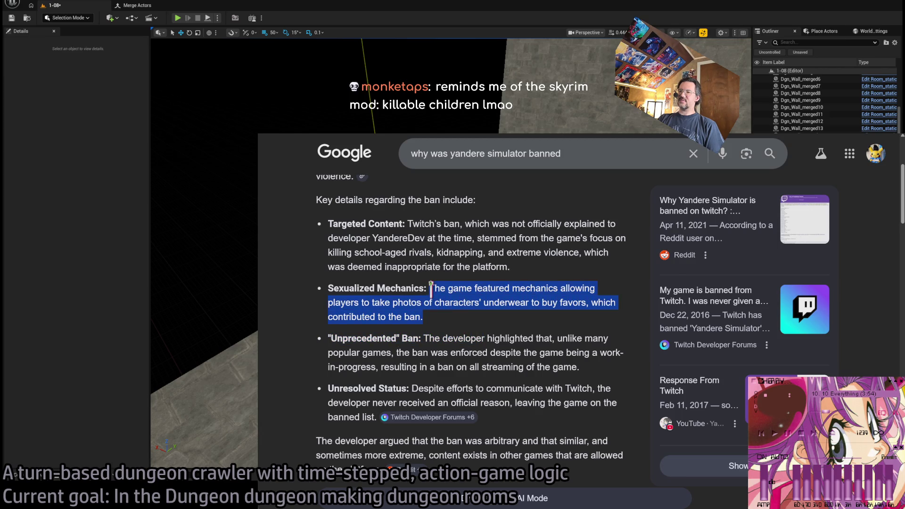
click(461, 331)
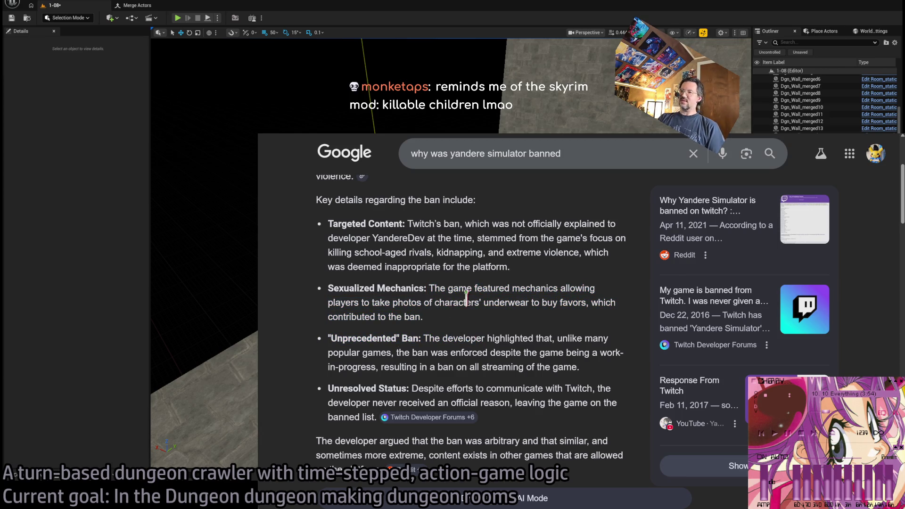
mouse_move(409, 224)
mouse_down()
mouse_move(522, 252)
mouse_move(551, 276)
mouse_up()
click(505, 234)
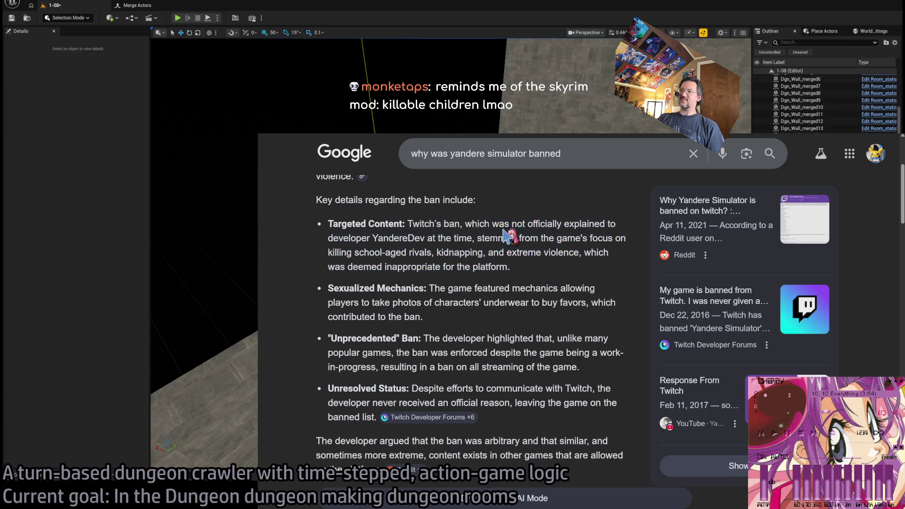
drag(512, 224, 547, 279)
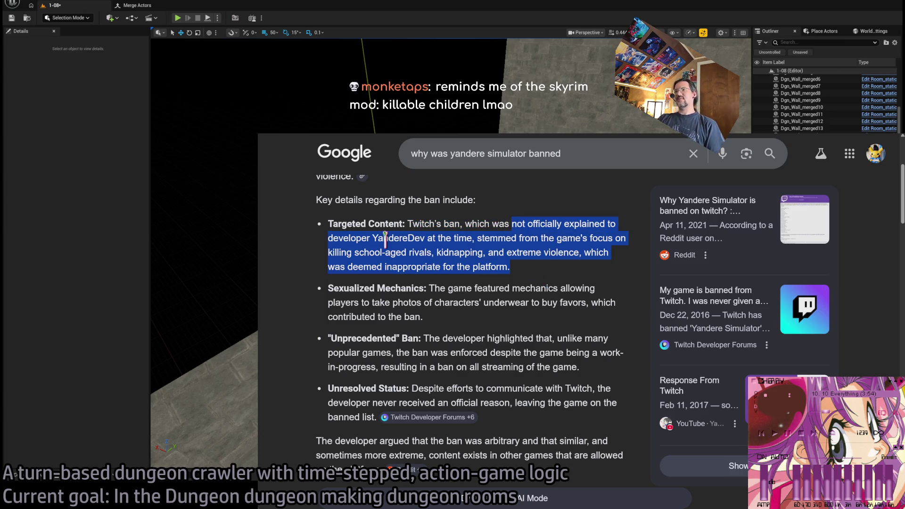
click(502, 237)
mouse_move(477, 238)
mouse_down()
mouse_move(622, 238)
mouse_move(375, 250)
mouse_move(428, 246)
mouse_up()
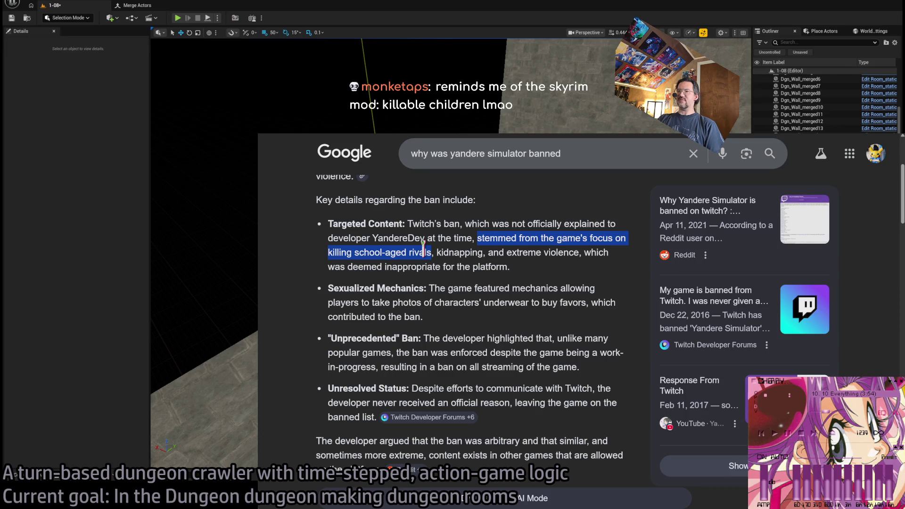
click(546, 279)
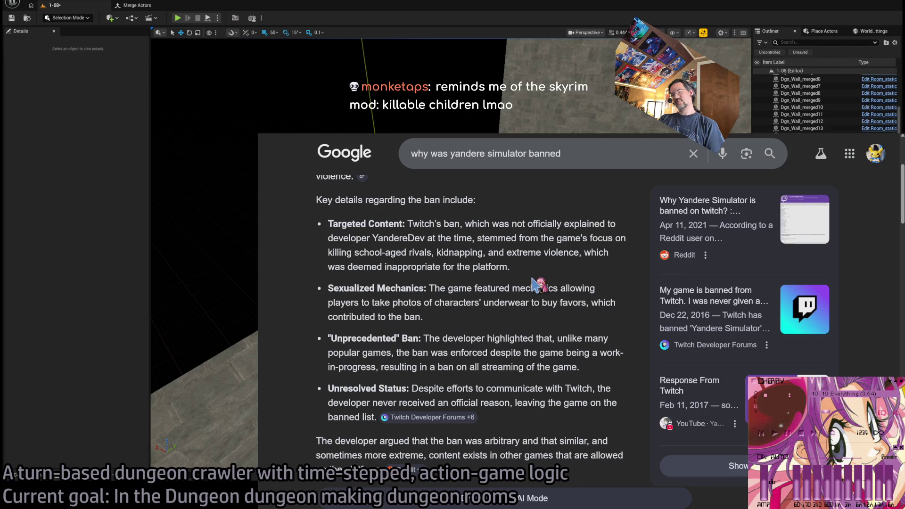
key(alt+Tab)
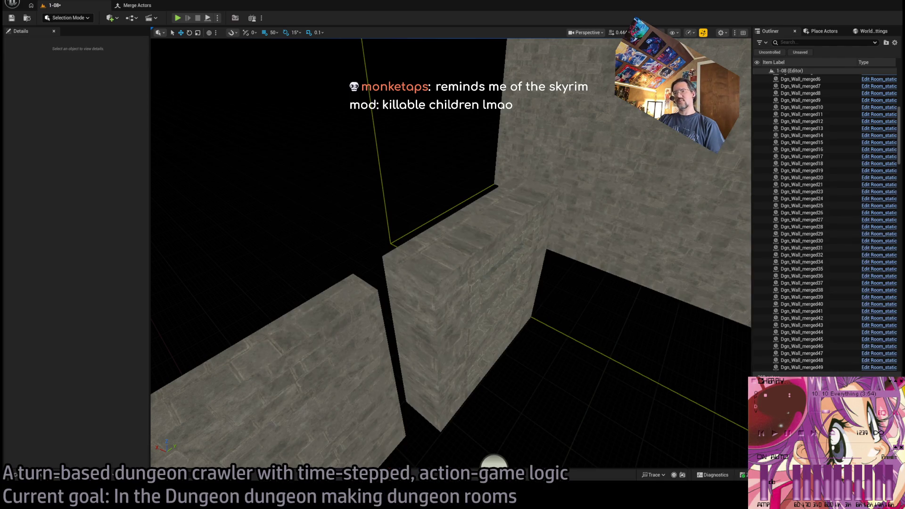
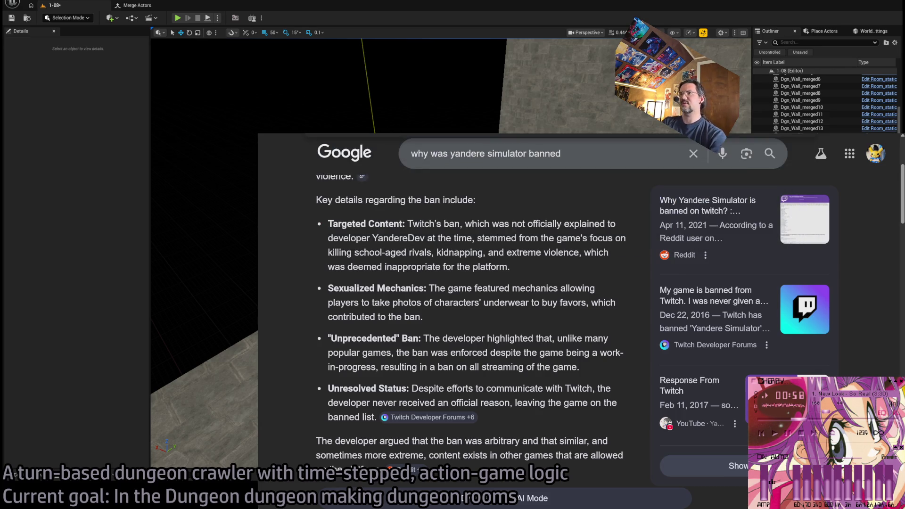
Switch to the browser tab showing YouTube's 'barakamon' search results.
key(ctrl+Tab)
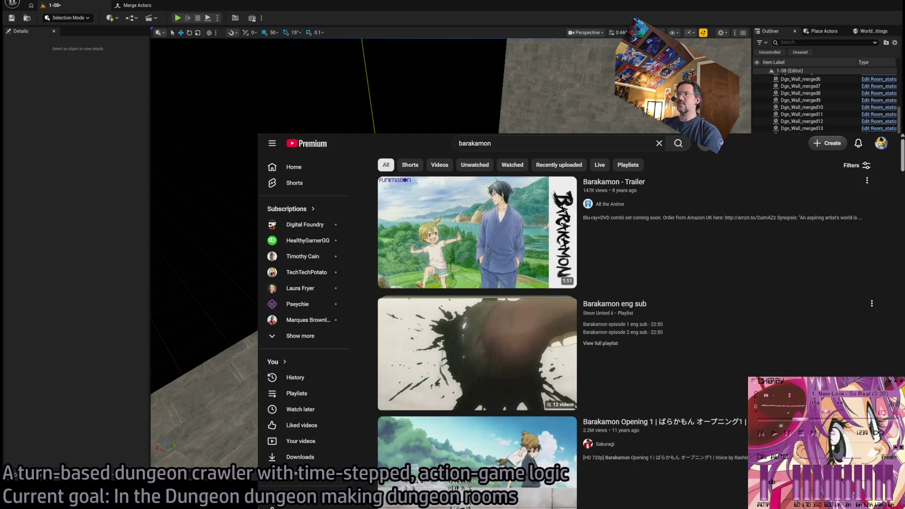
Sample the Barakamon trailer with sound on, then the Opening 1 video, returning to results.
click(561, 264)
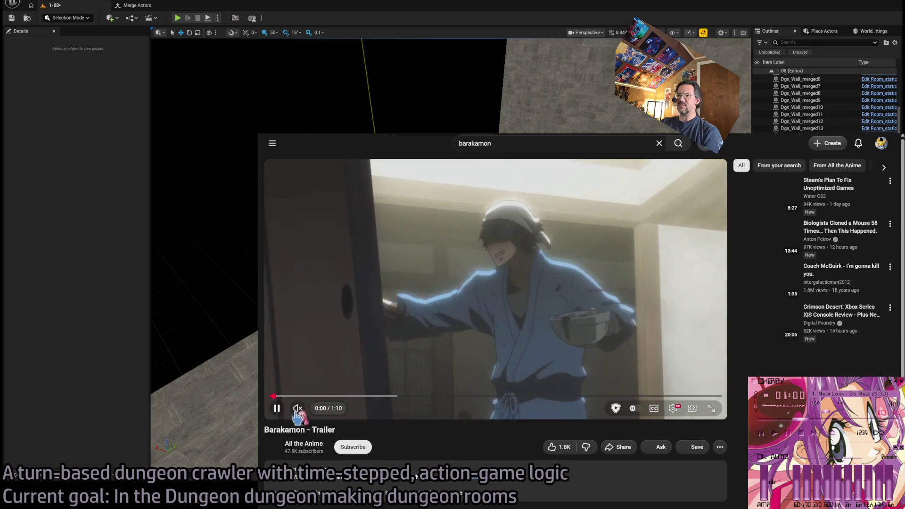
click(313, 409)
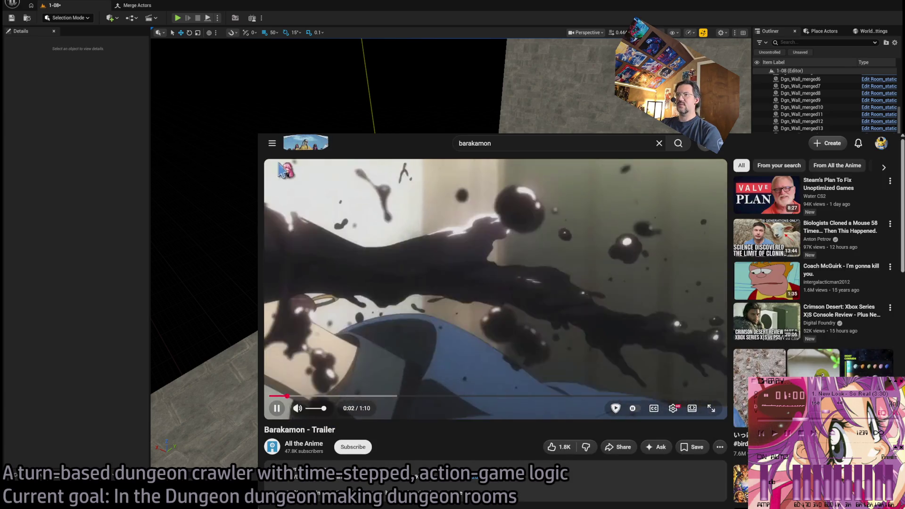
key(alt+Left)
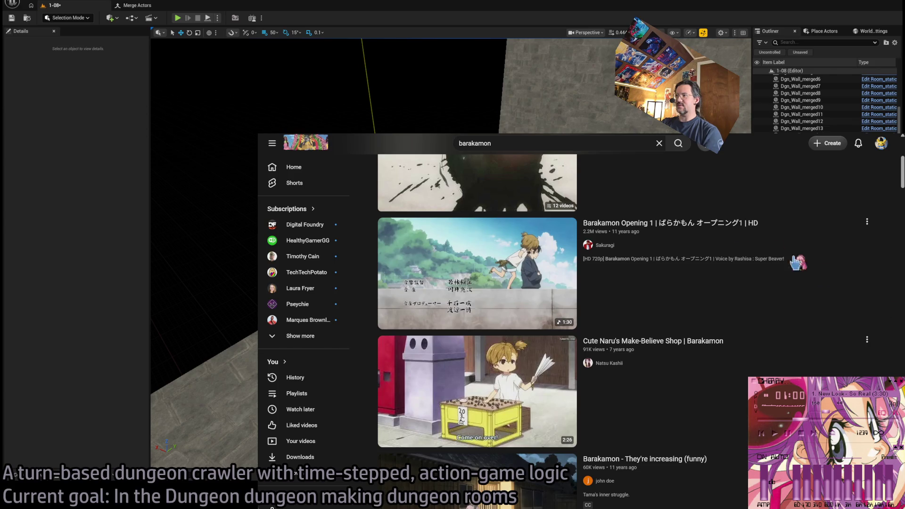
click(529, 299)
key(alt+Left)
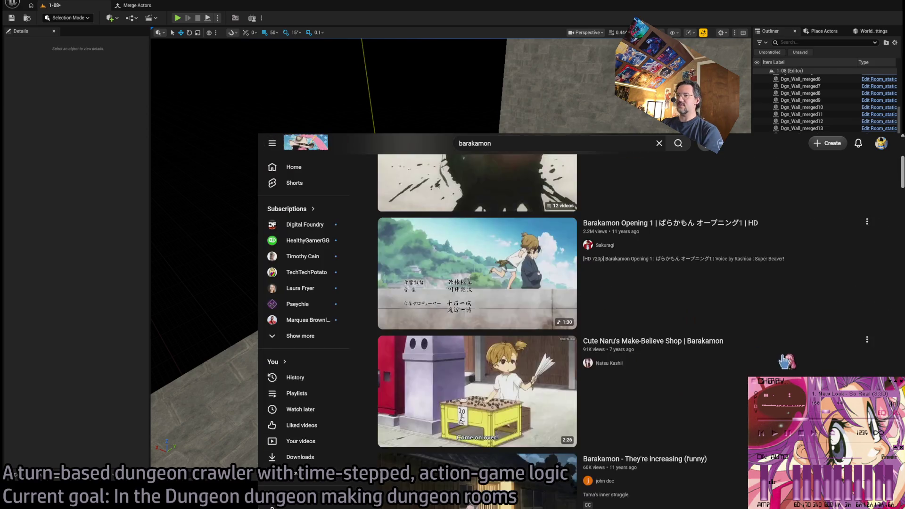
Play the Cute Naru's Make-Believe Shop clip from about 0:15 in theater mode.
click(477, 323)
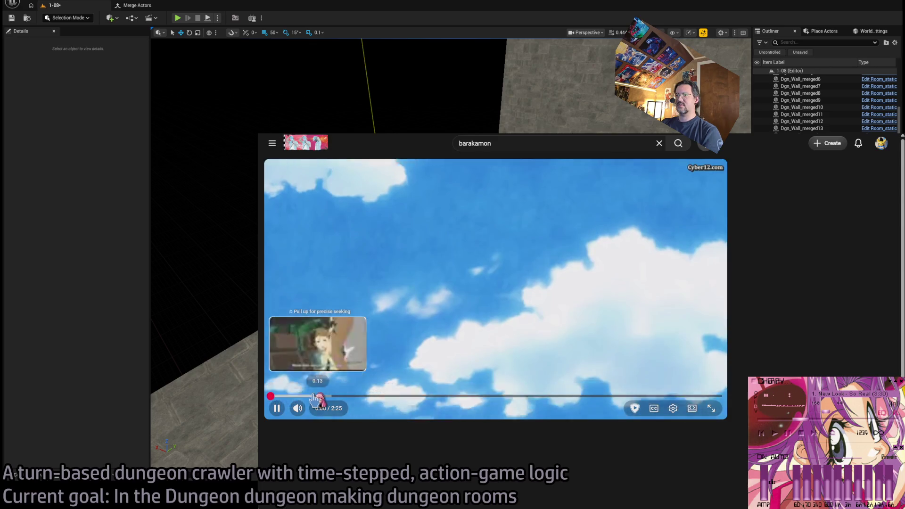
drag(321, 397, 386, 398)
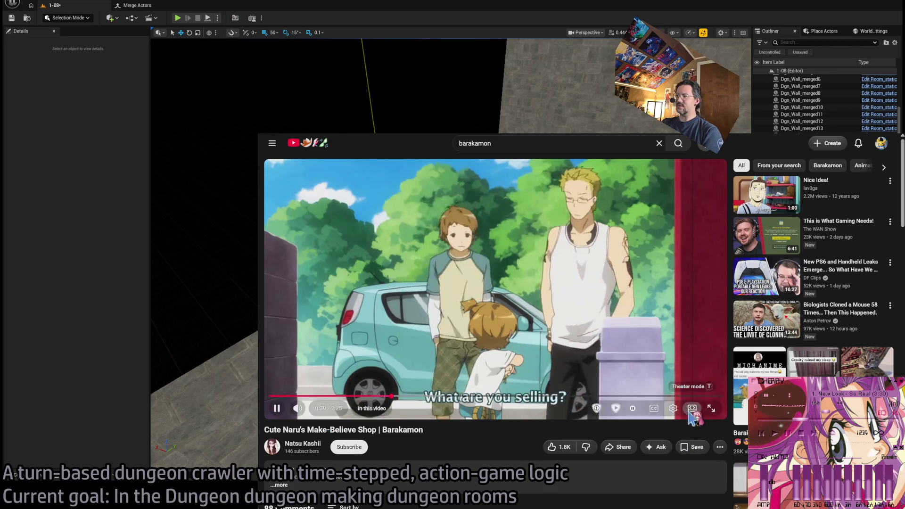
key(t)
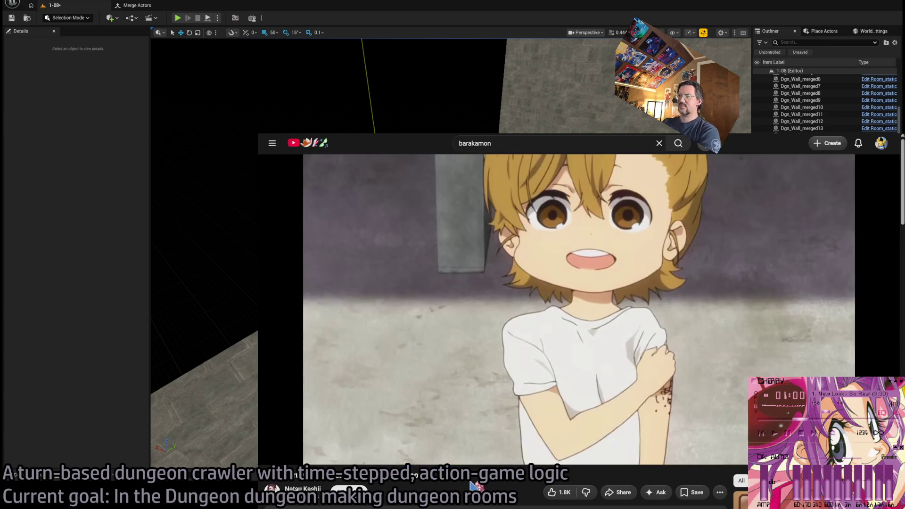
Pause and resume the Make-Believe Shop clip, then switch back to the Unreal Editor.
click(481, 344)
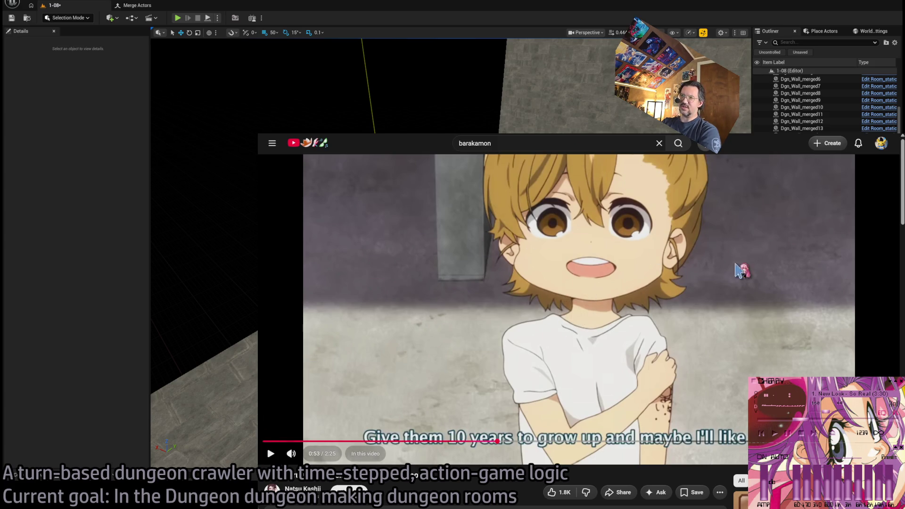
click(538, 366)
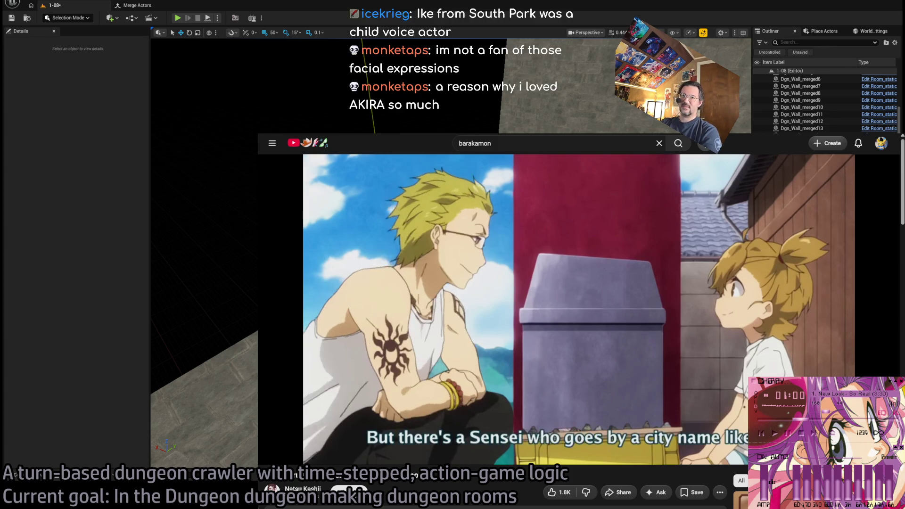
key(alt+Tab)
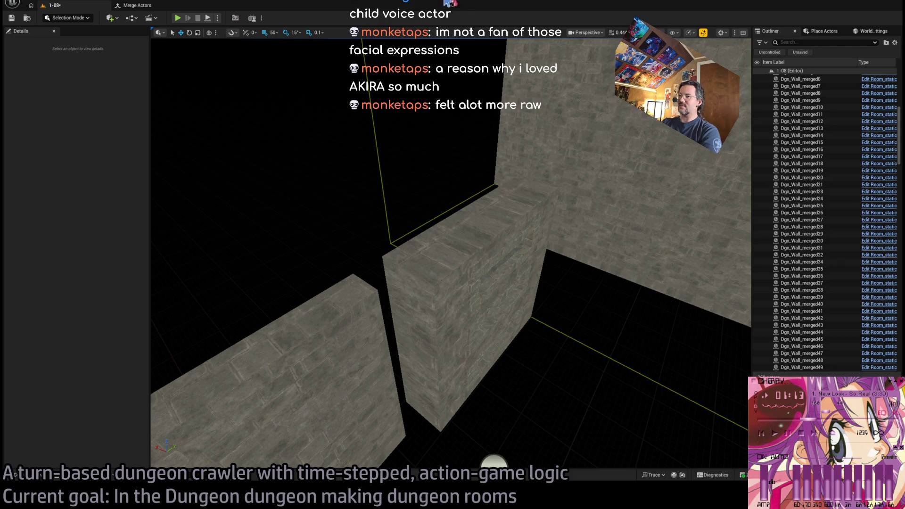
Select the SM_Wall_F_4x4_bricks wall and fly the camera in close to it.
click(456, 297)
mouse_move(456, 297)
mouse_down()
mouse_move(474, 267)
mouse_move(515, 282)
mouse_move(518, 264)
mouse_move(542, 292)
mouse_move(519, 280)
mouse_up()
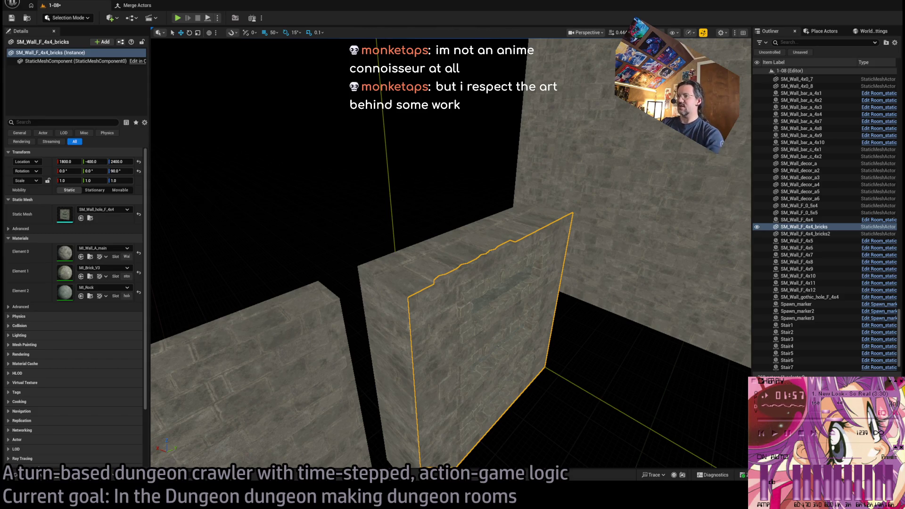
key(ctrl+z)
Add SM_Wall_F_4x4_bricks2, SM_Wall_4x0_8 and SM_Wall_F_0_5x5 to the wall selection.
mouse_move(473, 334)
mouse_down()
mouse_move(254, 289)
mouse_move(469, 340)
mouse_up()
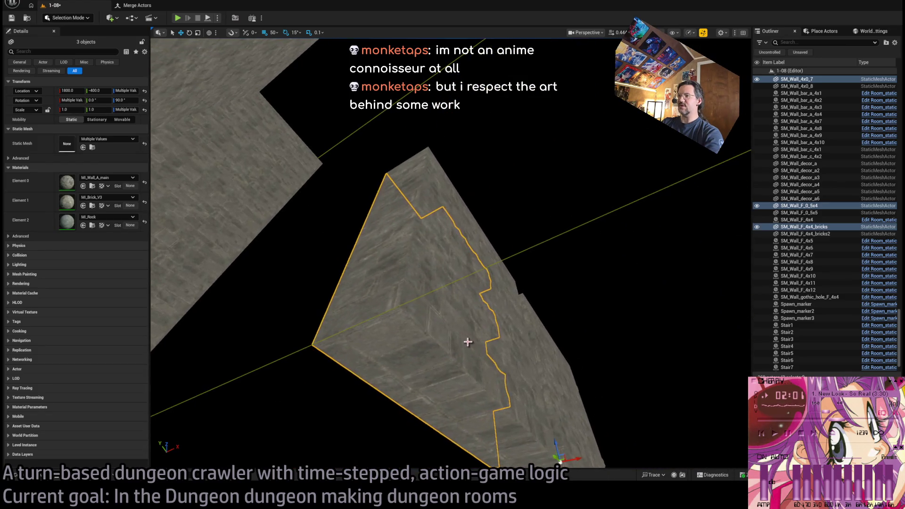
ctrl+click(408, 345)
ctrl+click(415, 345)
ctrl+click(432, 344)
scroll(212, 323, down, 5)
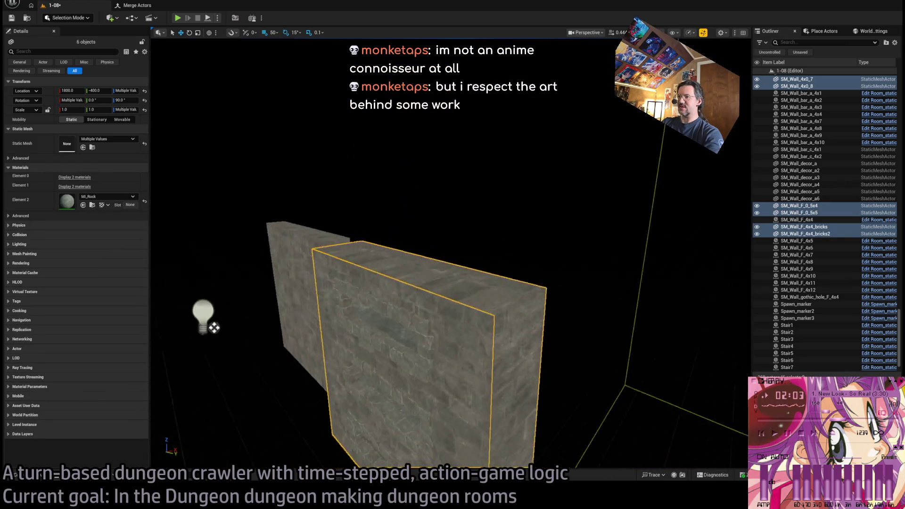
scroll(451, 253, up, 5)
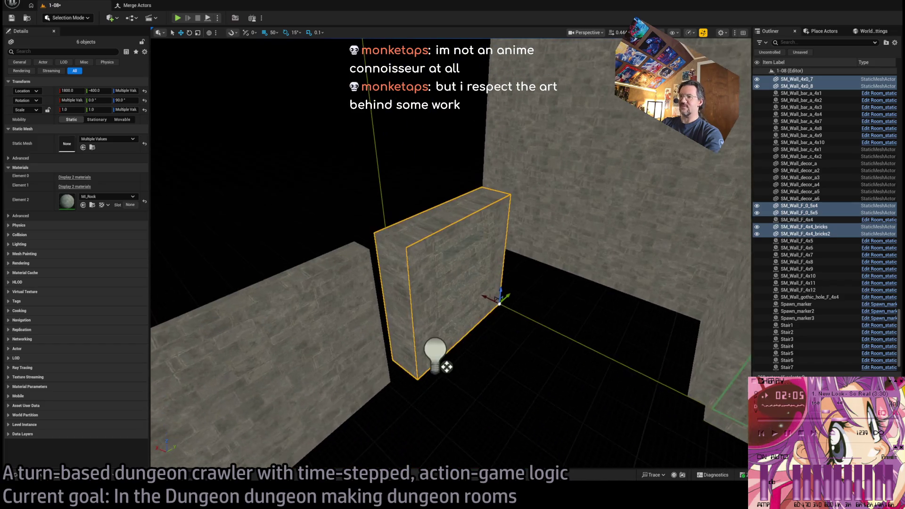
scroll(451, 253, up, 5)
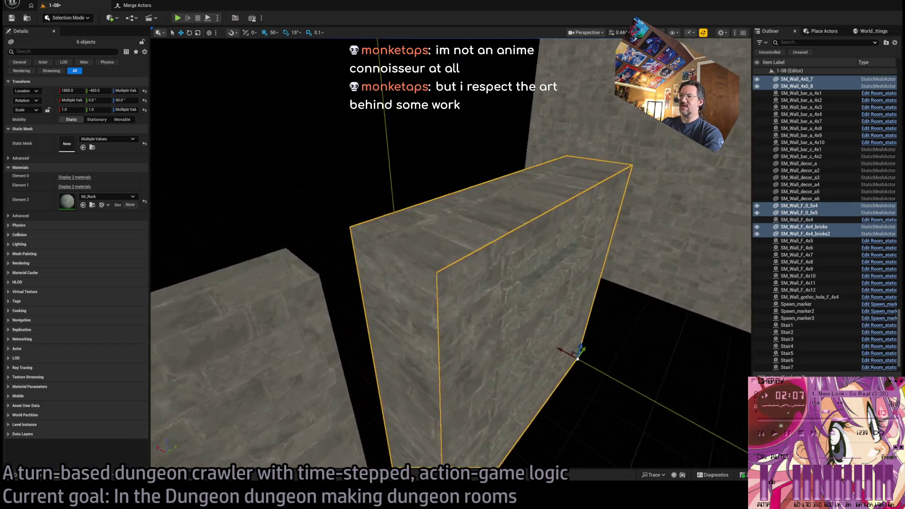
scroll(451, 253, down, 5)
scroll(431, 343, down, 2)
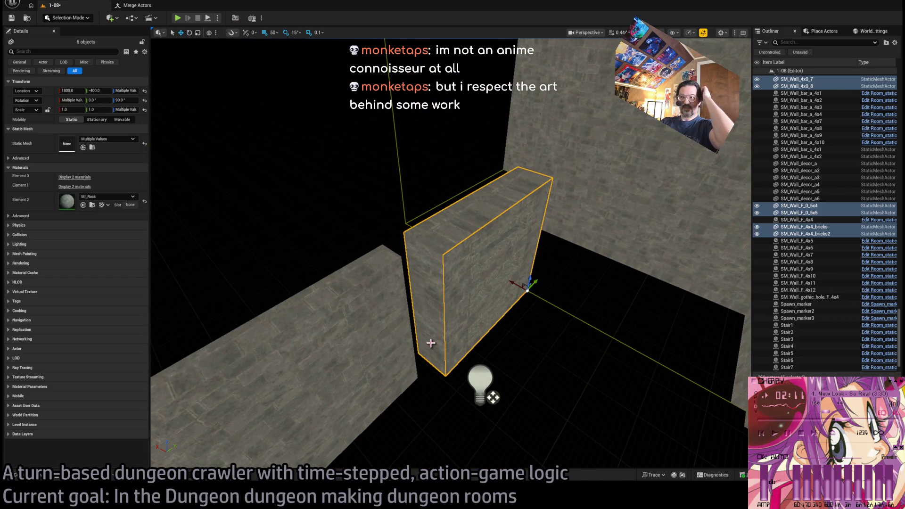
Orbit around the wall block to view it from below and above, then deselect it.
mouse_move(522, 344)
mouse_down()
mouse_move(505, 328)
mouse_move(478, 259)
mouse_move(520, 340)
mouse_up()
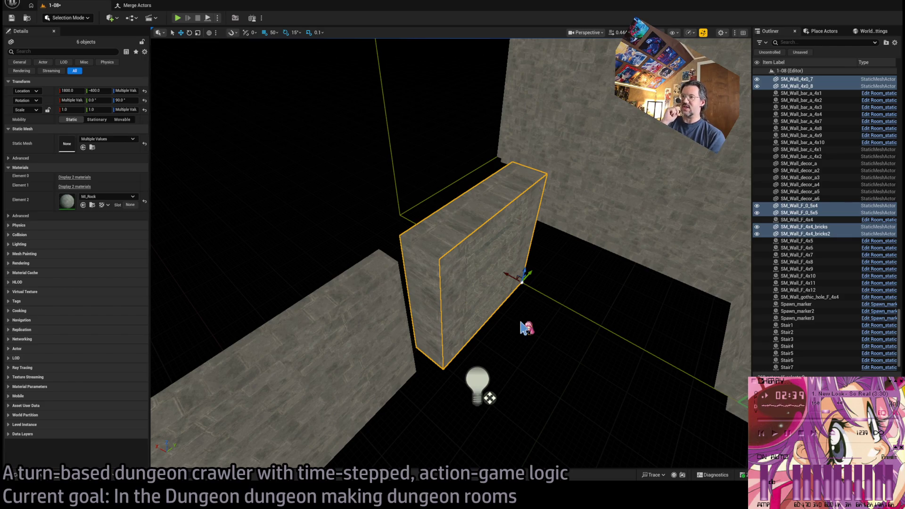
drag(524, 329, 499, 353)
mouse_move(473, 43)
mouse_down()
mouse_move(374, 132)
mouse_move(374, 244)
mouse_move(462, 373)
mouse_move(362, 194)
mouse_move(318, 245)
mouse_up()
mouse_move(497, 438)
mouse_down()
mouse_move(497, 377)
mouse_move(536, 318)
mouse_up()
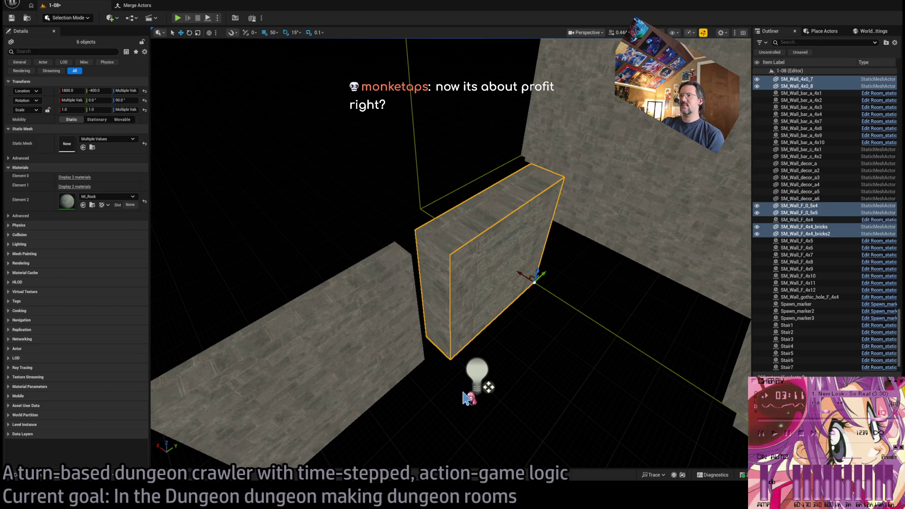
click(495, 329)
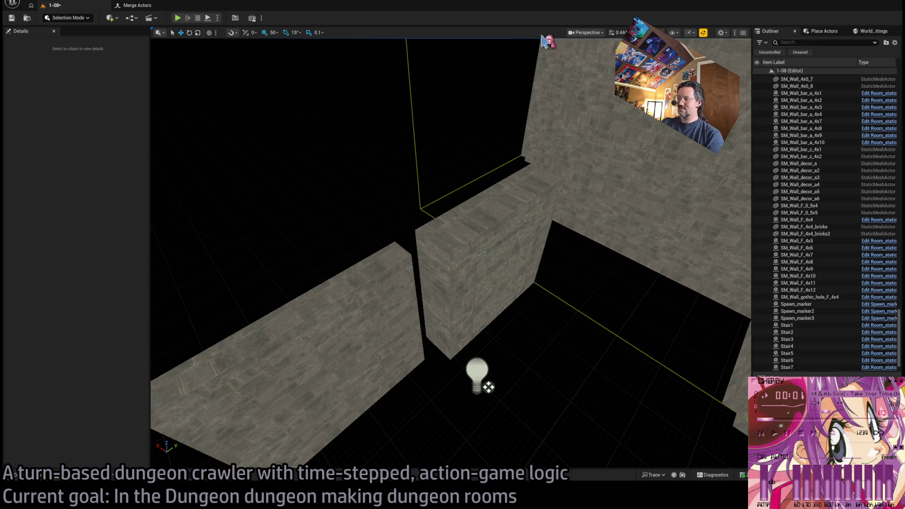
Fly the camera around the Exit W0 wall until the separate brick wall meshes are framed.
scroll(374, 324, up, 5)
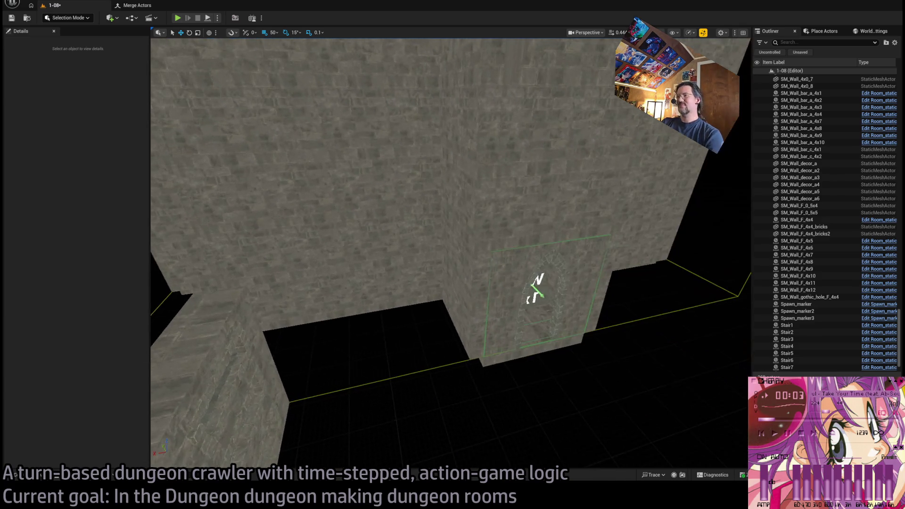
scroll(451, 254, up, 10)
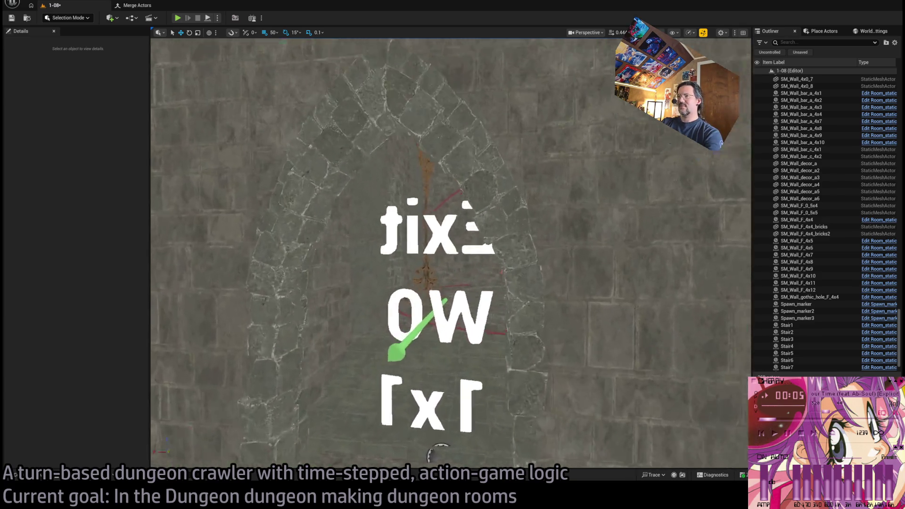
scroll(451, 254, up, 10)
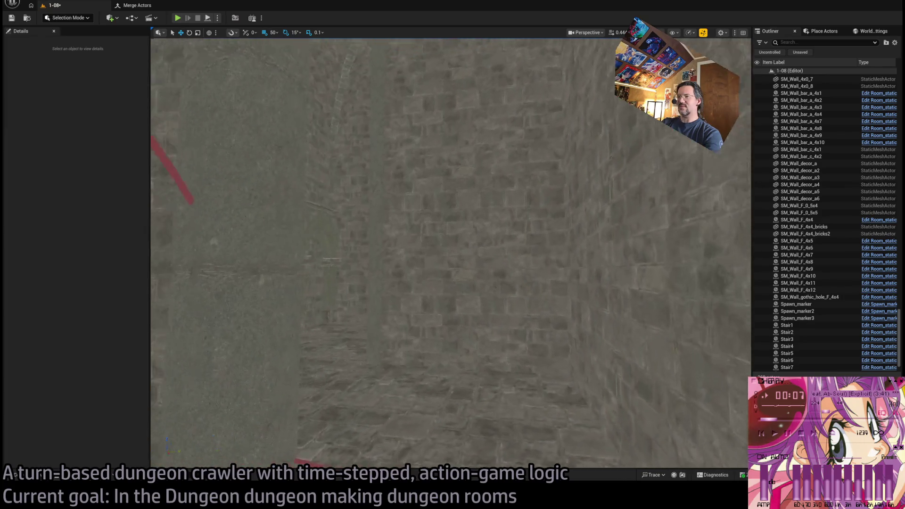
scroll(450, 253, down, 10)
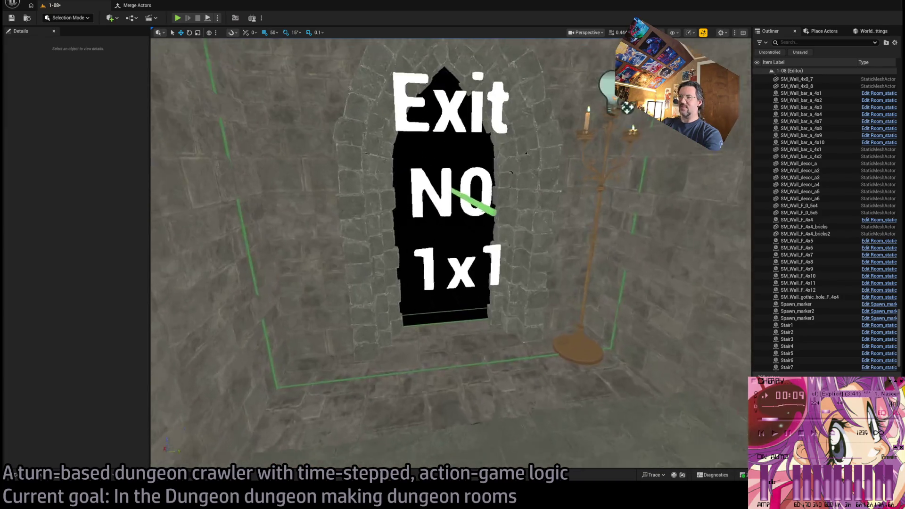
scroll(451, 253, up, 8)
scroll(451, 254, down, 10)
scroll(451, 254, up, 10)
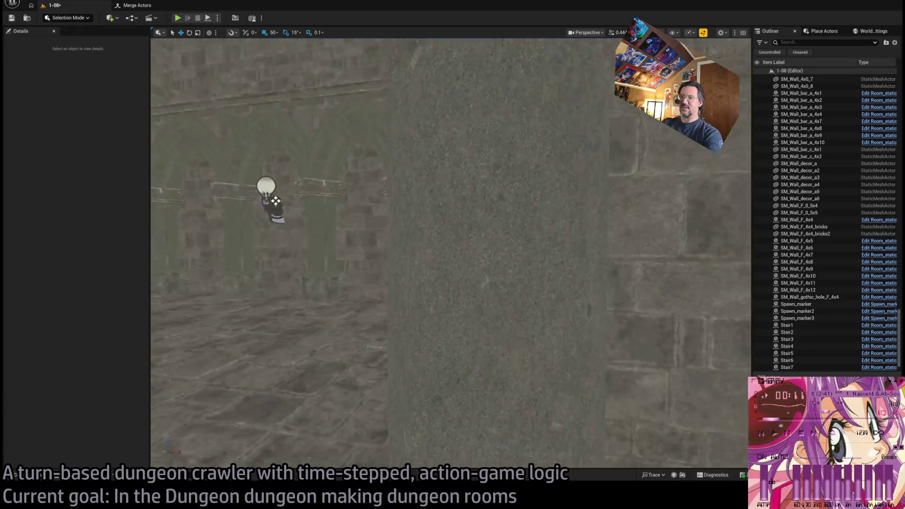
scroll(451, 254, down, 10)
scroll(451, 254, up, 4)
scroll(451, 254, down, 10)
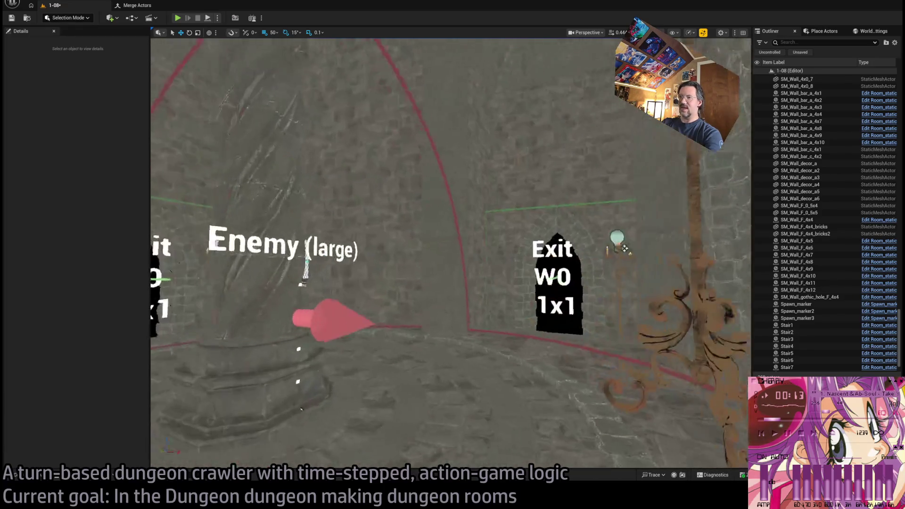
scroll(451, 254, up, 4)
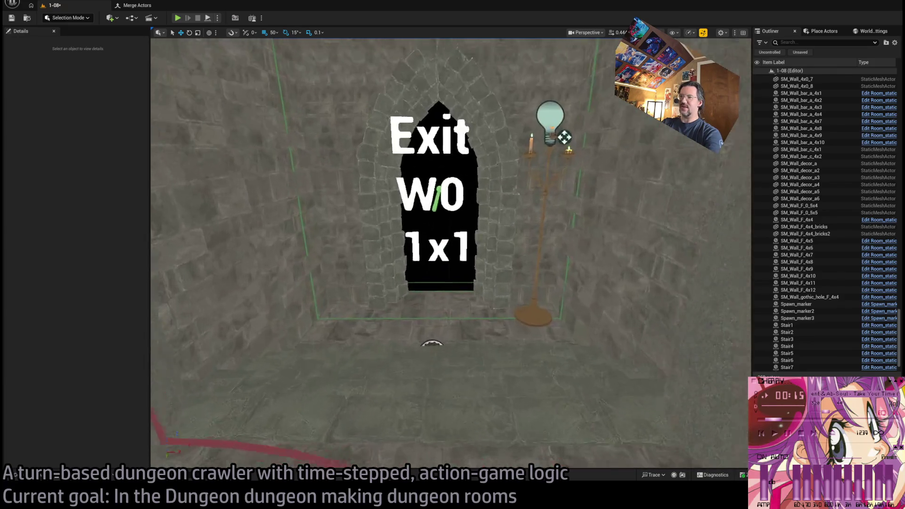
scroll(451, 253, up, 6)
scroll(450, 253, down, 6)
key(d)
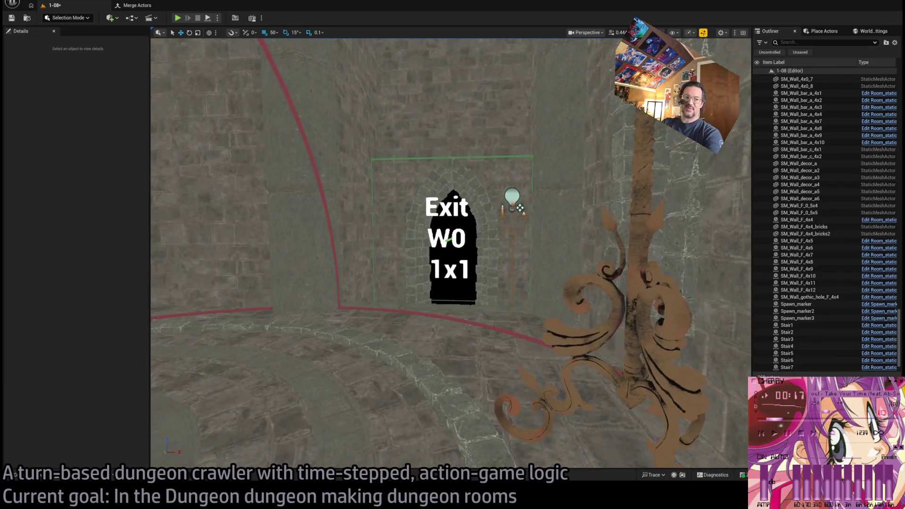
key(w)
scroll(451, 258, down, 10)
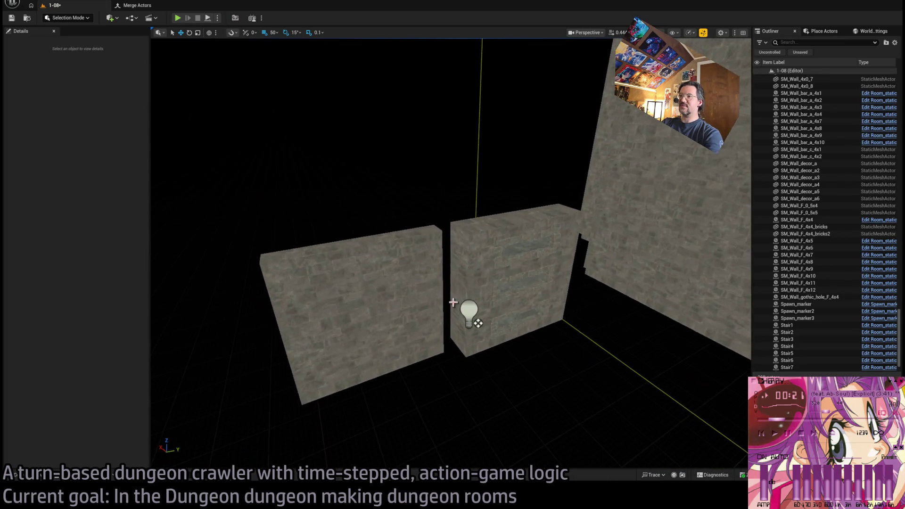
Select the middle brick wall piece and switch the viewport to Lit shading.
click(479, 266)
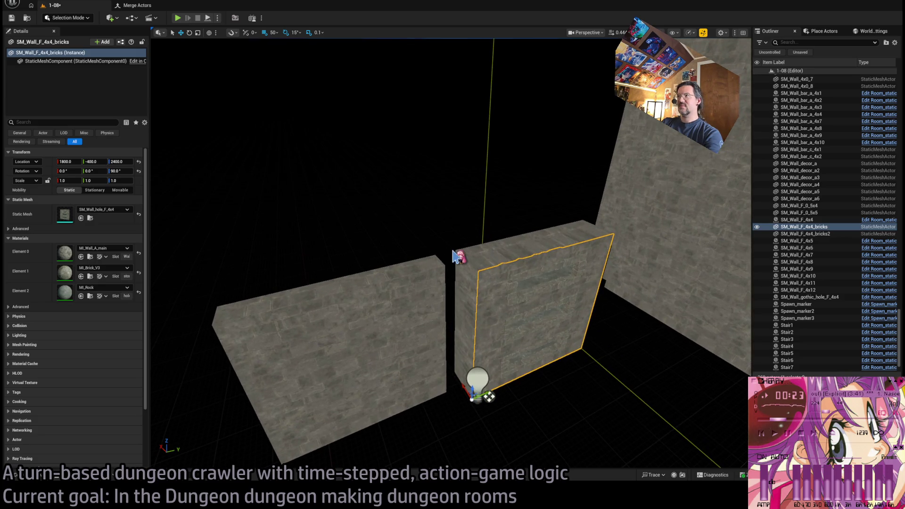
key(alt+4)
key(w)
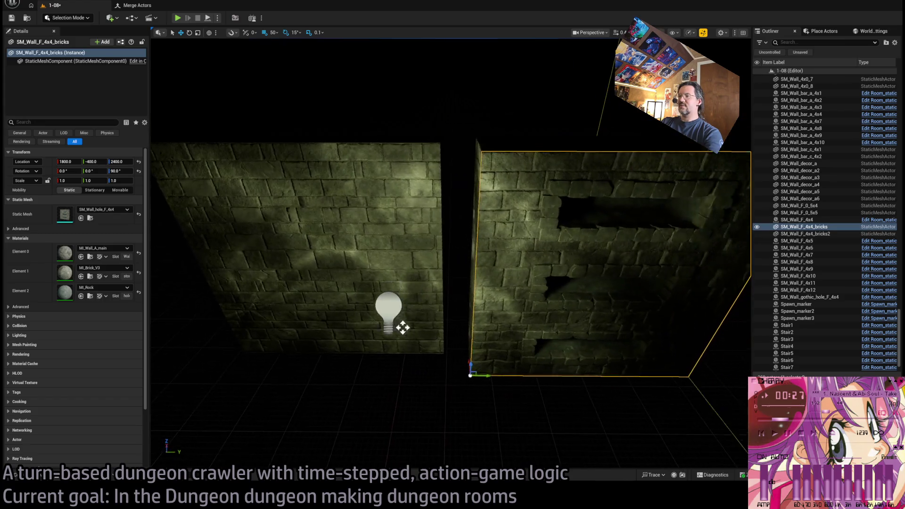
Move Dungeon_torch_light8 onto the wall top, to about 1692, -440, 2891.
click(410, 407)
mouse_move(412, 407)
mouse_down()
mouse_move(388, 242)
mouse_move(418, 243)
mouse_move(368, 307)
mouse_up()
mouse_move(495, 285)
mouse_down()
mouse_move(514, 279)
mouse_move(471, 279)
mouse_move(495, 275)
mouse_move(517, 335)
mouse_move(471, 272)
mouse_up()
drag(393, 298, 446, 298)
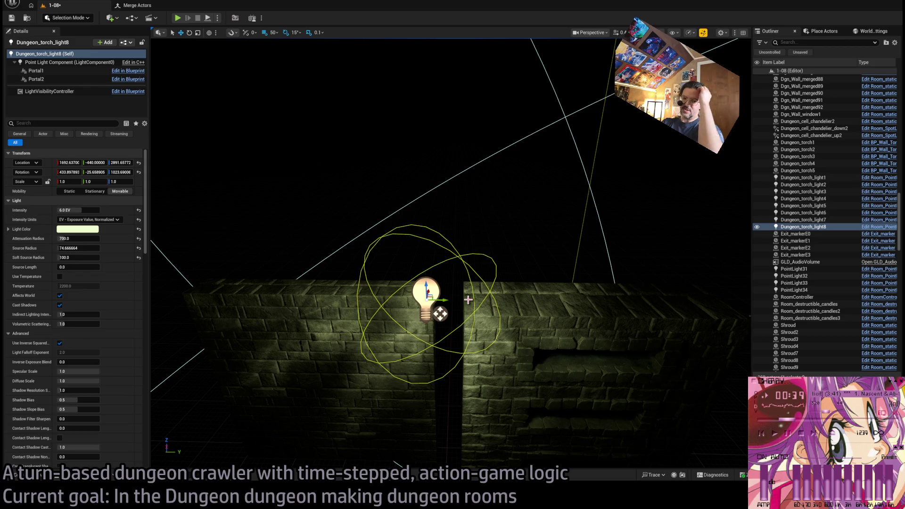
Select the SM_Wall_F_4x4_bricks wall and open the Content Drawer at the Merged folder.
drag(467, 302, 443, 264)
mouse_move(382, 348)
mouse_down()
mouse_move(330, 376)
mouse_move(321, 344)
mouse_move(455, 337)
mouse_move(433, 364)
mouse_move(337, 343)
mouse_move(377, 347)
mouse_up()
scroll(484, 374, down, 5)
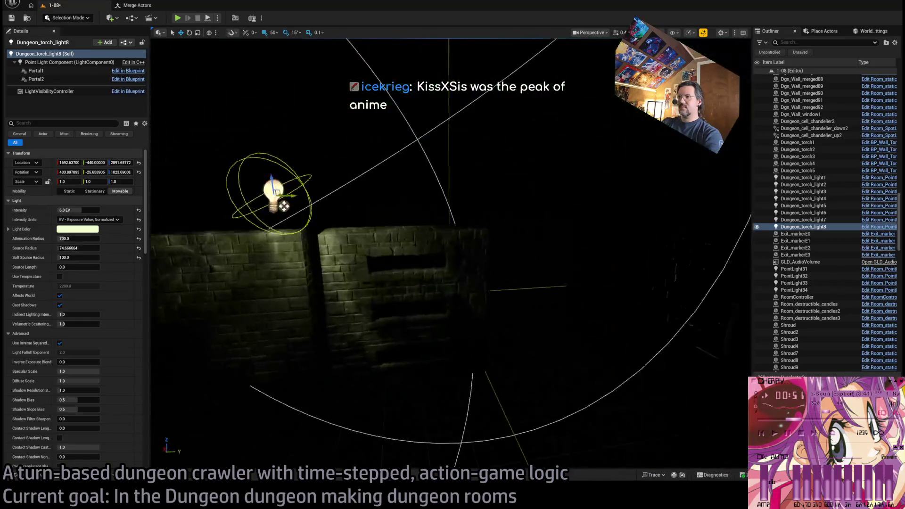
click(483, 375)
drag(406, 335, 171, 442)
key(ctrl+space)
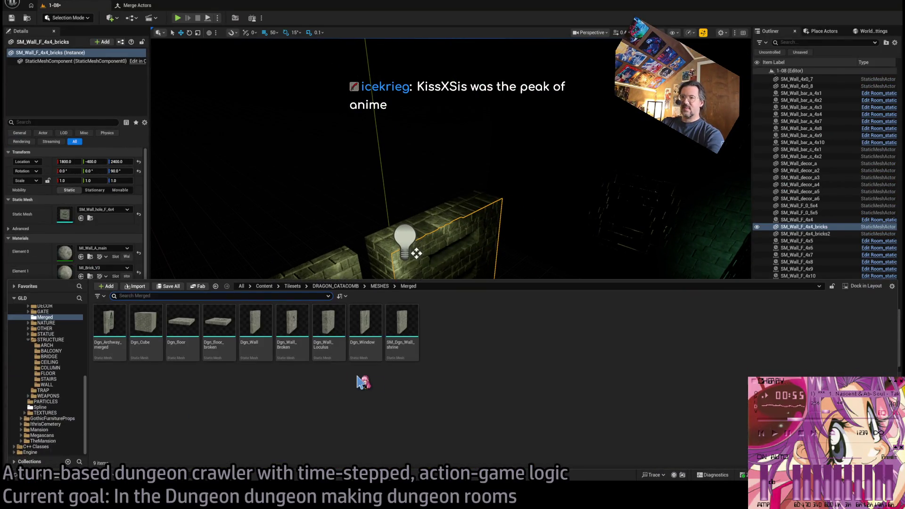
Open Dgn_Archway_merged from the Content Drawer in the Static Mesh Editor.
click(107, 342)
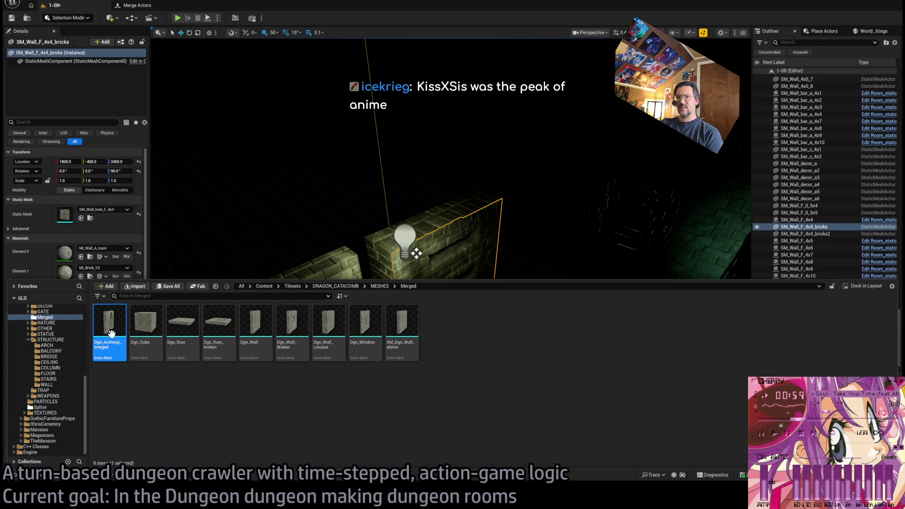
key(Return)
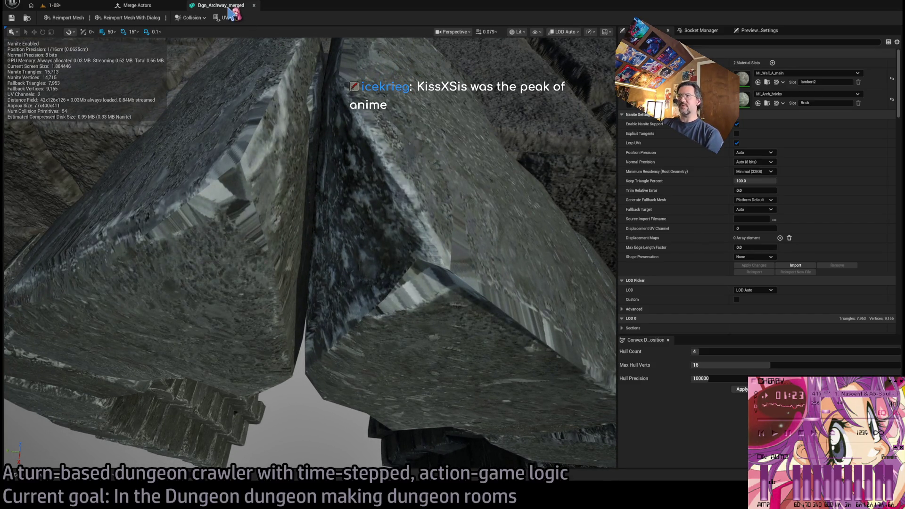
Close the Dgn_Archway_merged editor and the Merge Actors tab.
click(254, 6)
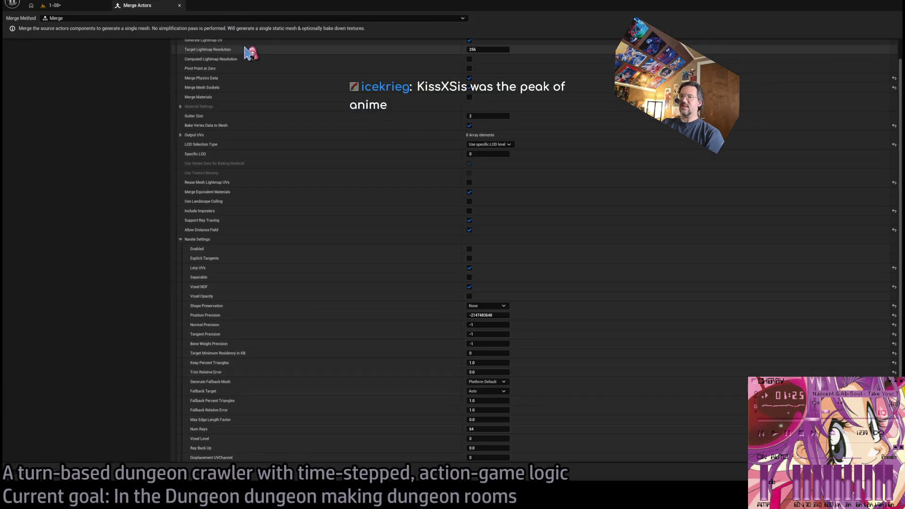
click(169, 5)
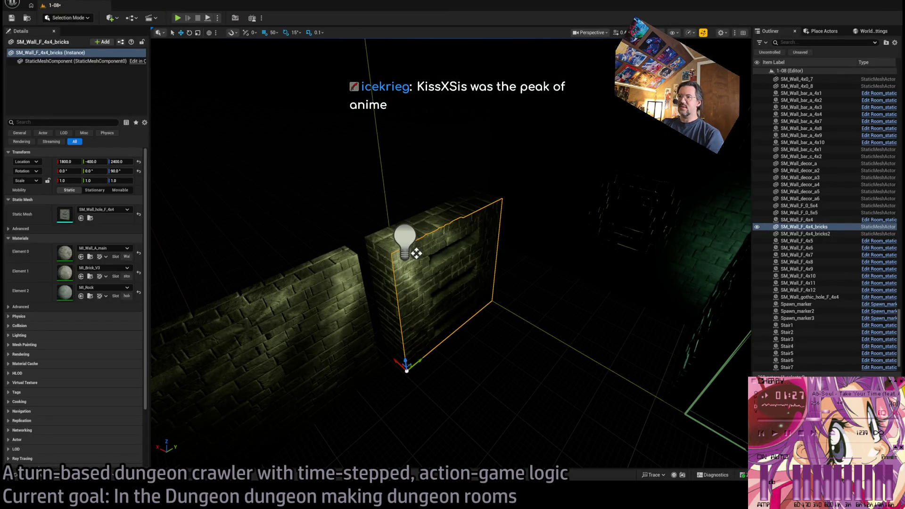
Select the neighbouring wall pieces SM_Wall_4x0_7 and SM_Wall_F_0_5x4.
click(399, 265)
ctrl+click(452, 216)
ctrl+click(438, 257)
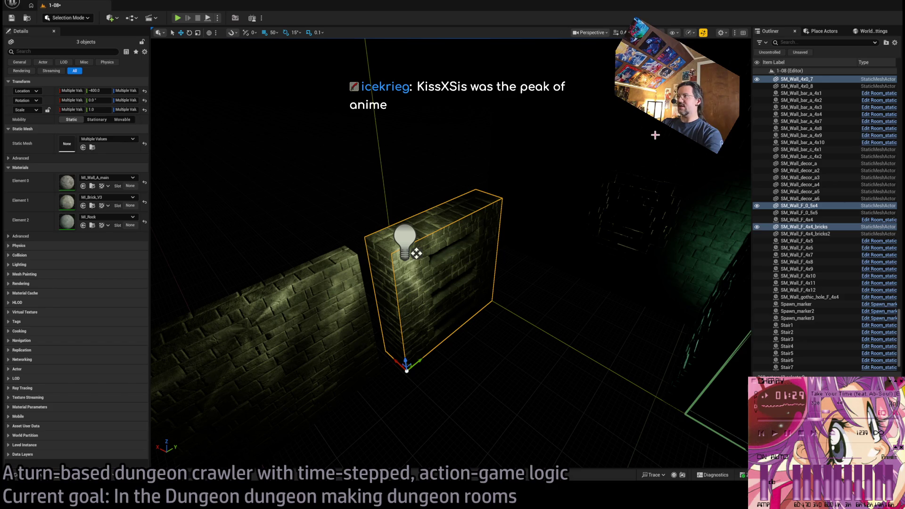
In MESHES/STRUCTURE/WALL, select the gothic hole, hole, broken and window walls and open all five.
click(43, 478)
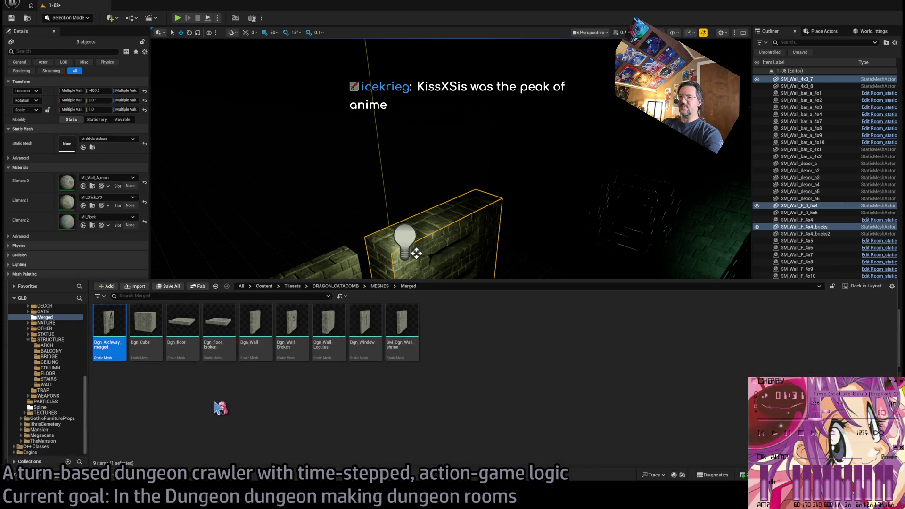
click(47, 385)
click(400, 382)
ctrl+click(439, 382)
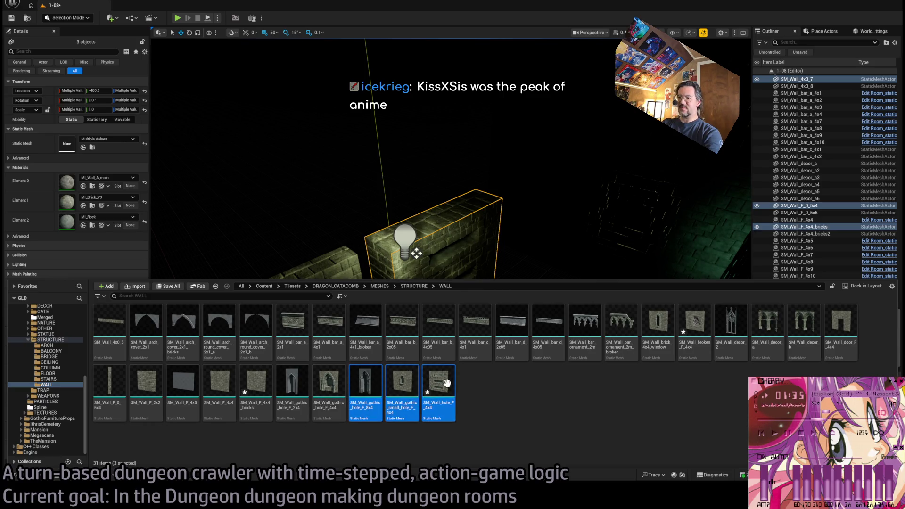
ctrl+click(329, 382)
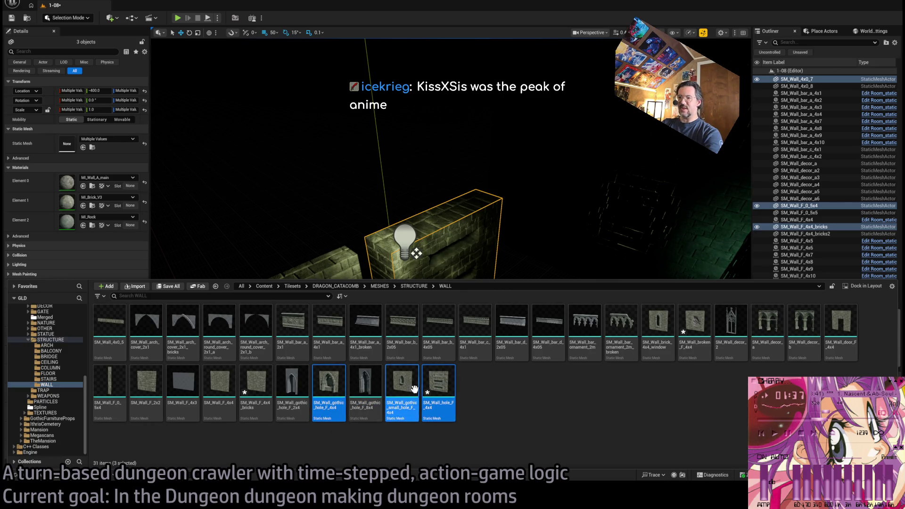
ctrl+click(329, 382)
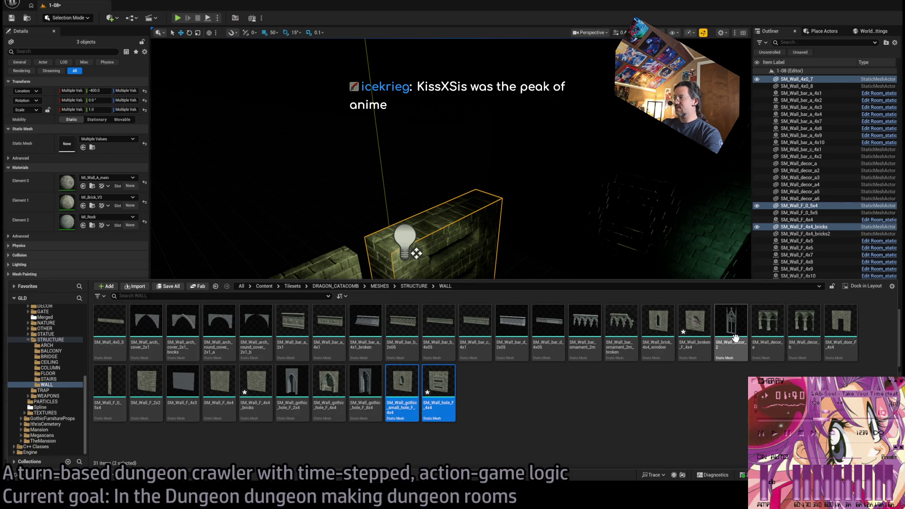
ctrl+click(694, 325)
ctrl+click(664, 322)
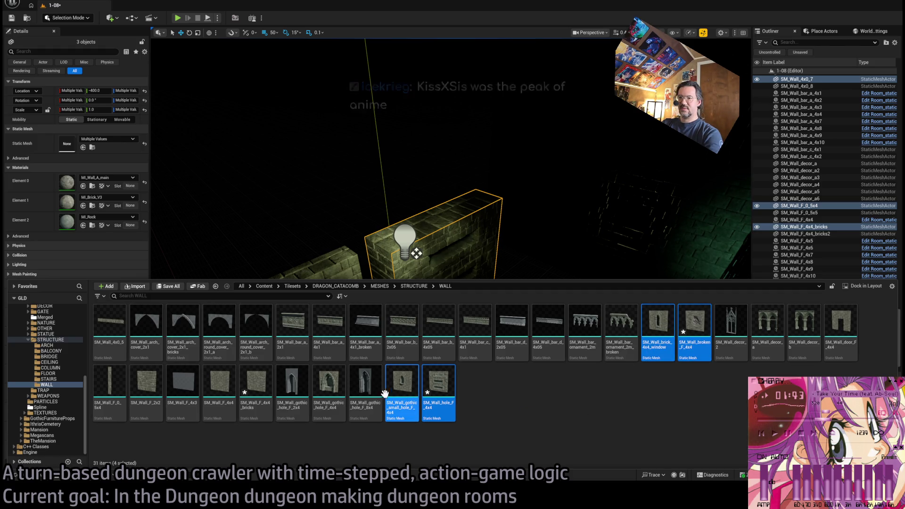
ctrl+click(329, 382)
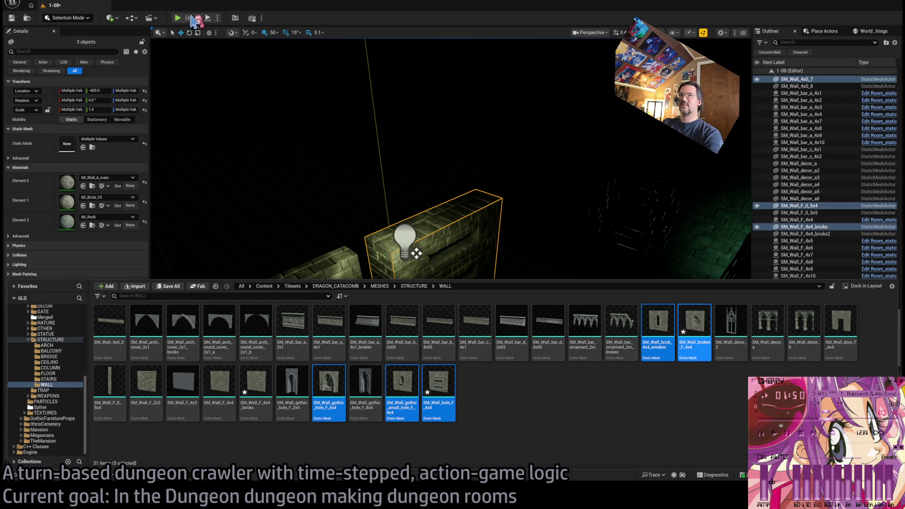
key(Return)
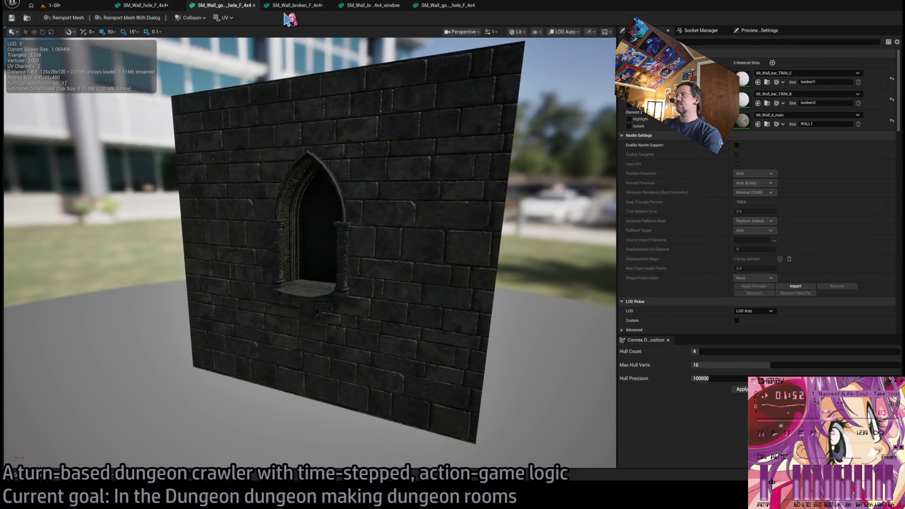
Enable Nanite on a wall mesh and raise the gothic window wall's hull count from 4 to 64.
click(737, 145)
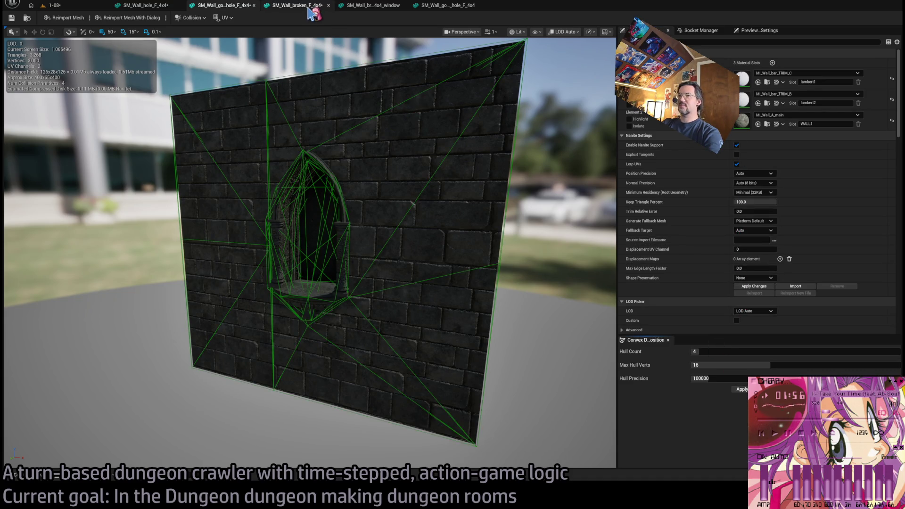
click(222, 5)
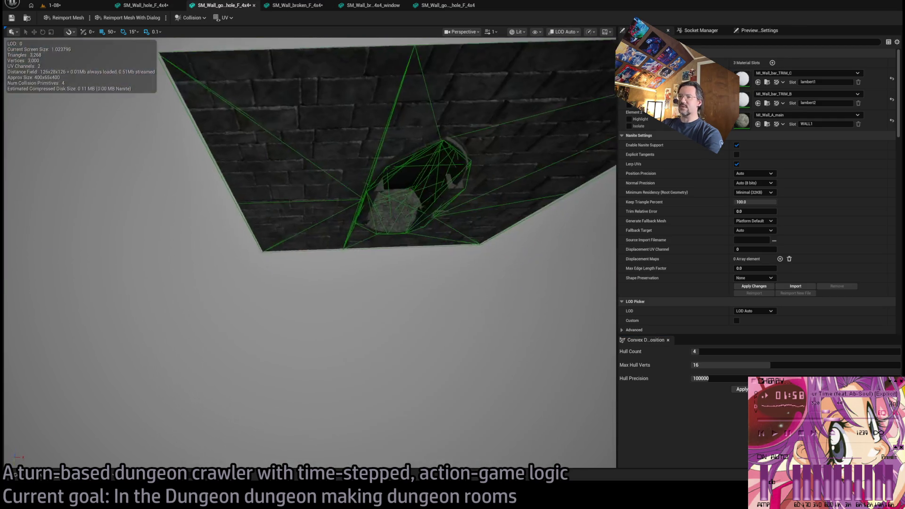
key(f)
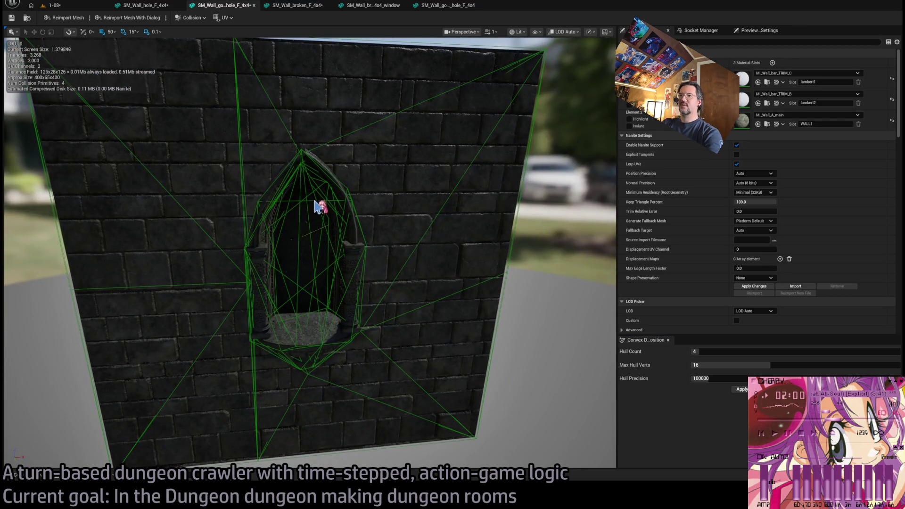
drag(330, 212, 404, 178)
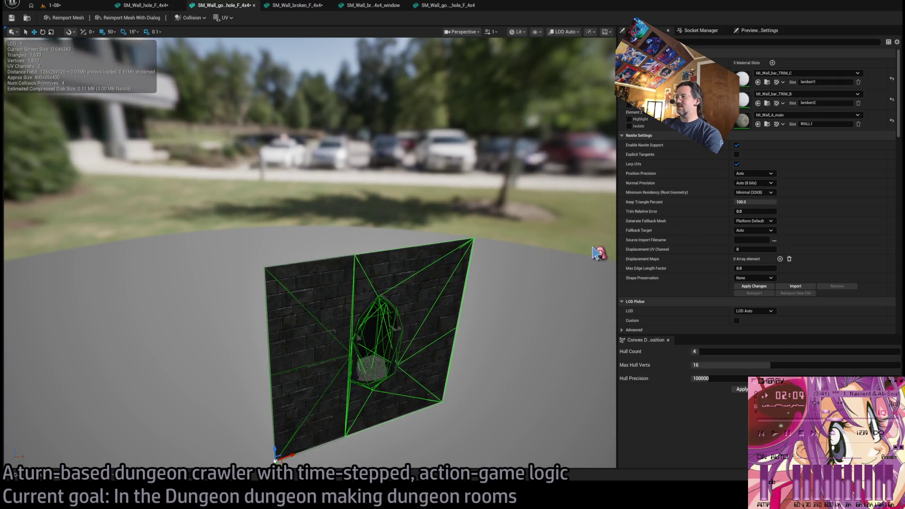
drag(756, 351, 795, 355)
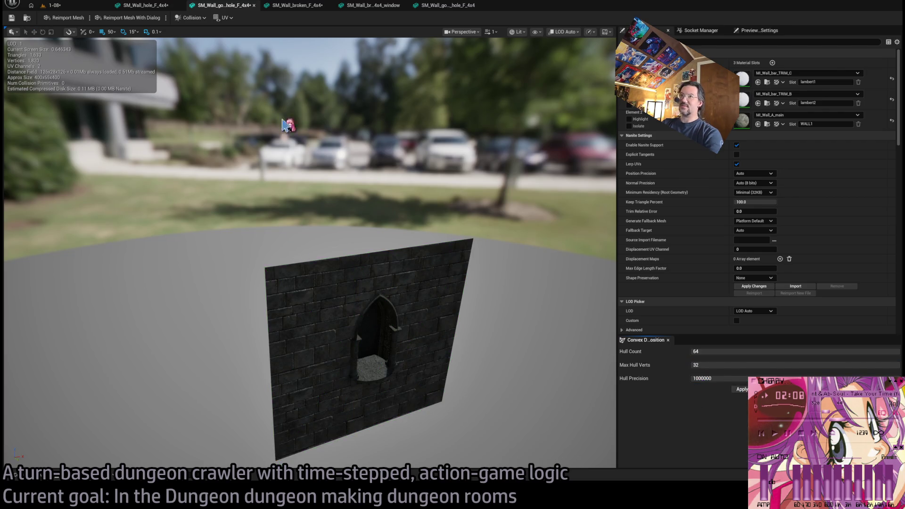
Enable Nanite on the arched-window brick wall and apply a 64-hull convex decomposition.
click(296, 5)
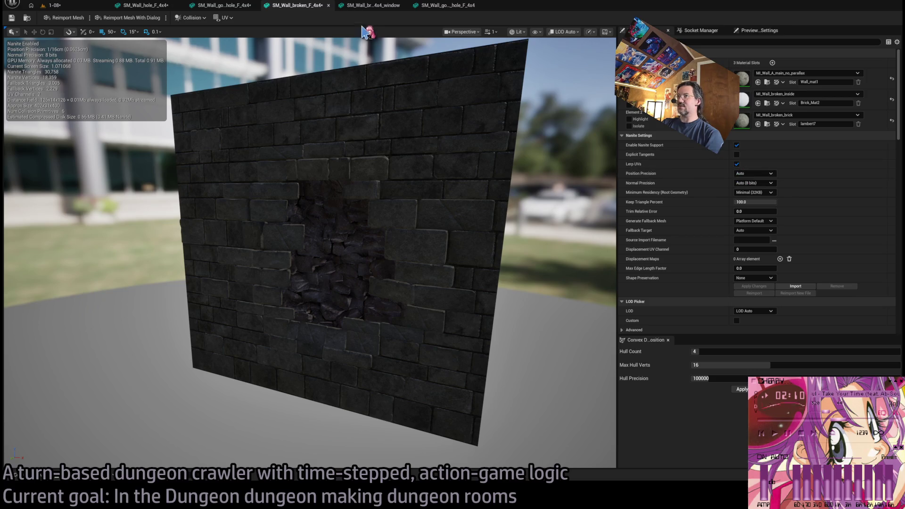
click(373, 5)
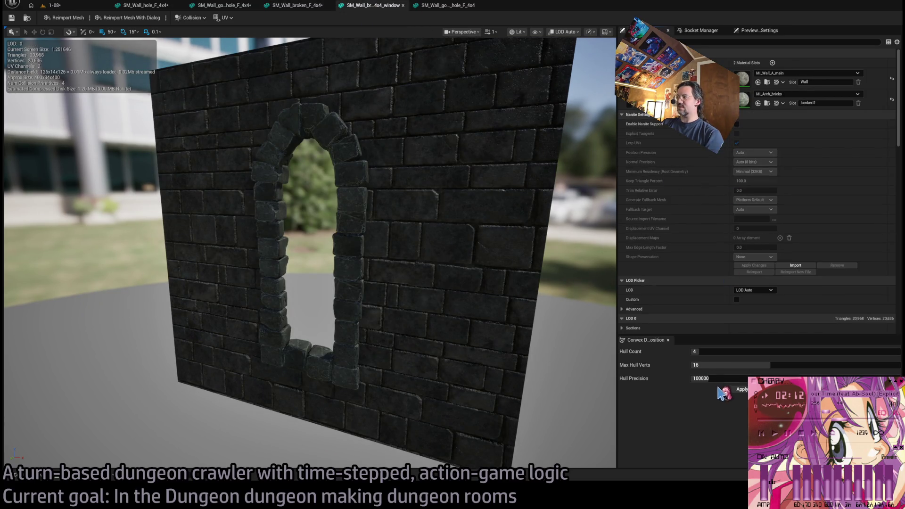
click(737, 124)
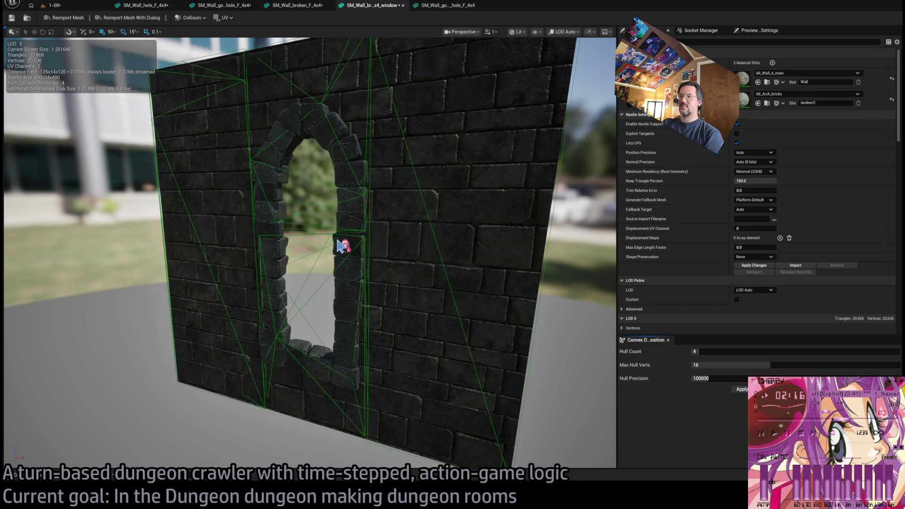
mouse_move(306, 255)
mouse_down()
mouse_move(340, 250)
mouse_move(327, 202)
mouse_up()
scroll(327, 201, up, 6)
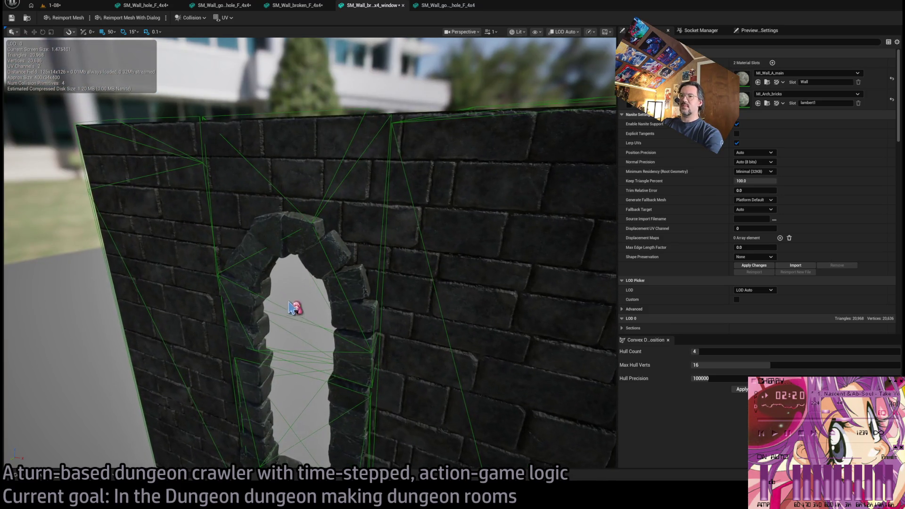
scroll(300, 319, down, 6)
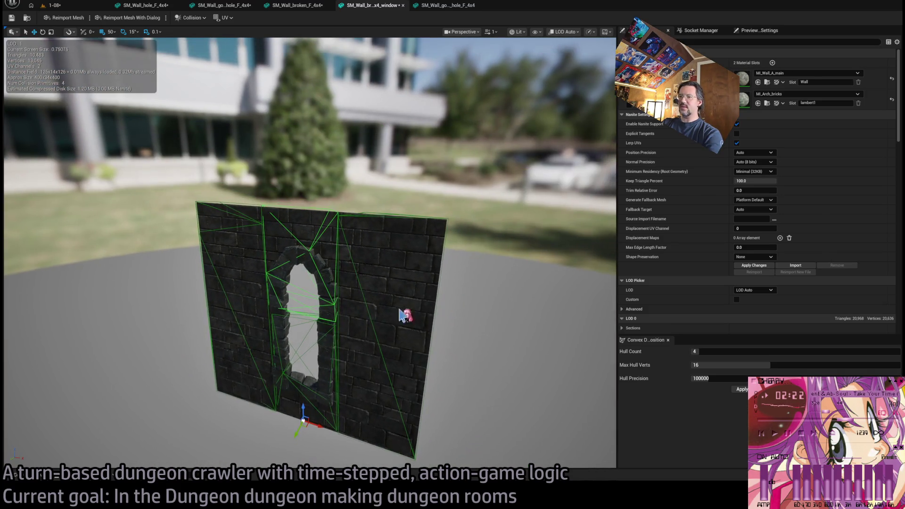
drag(721, 352, 778, 351)
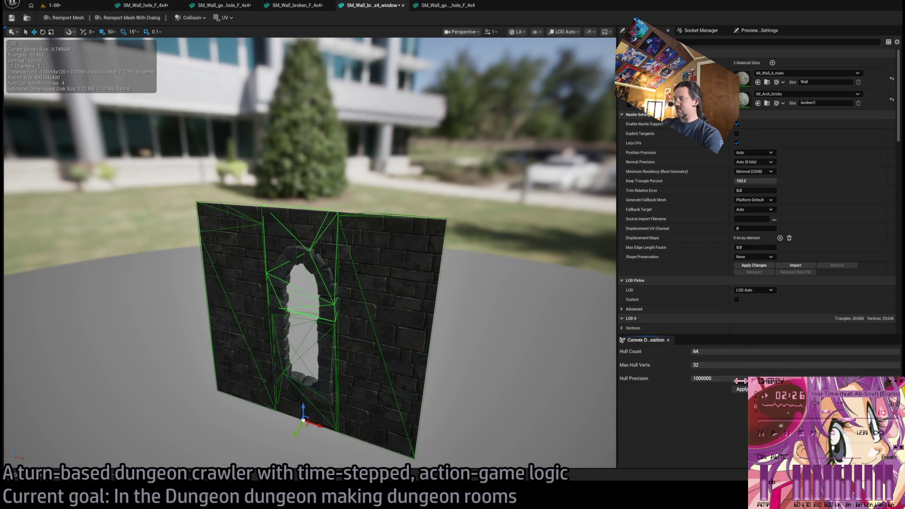
click(739, 390)
click(453, 7)
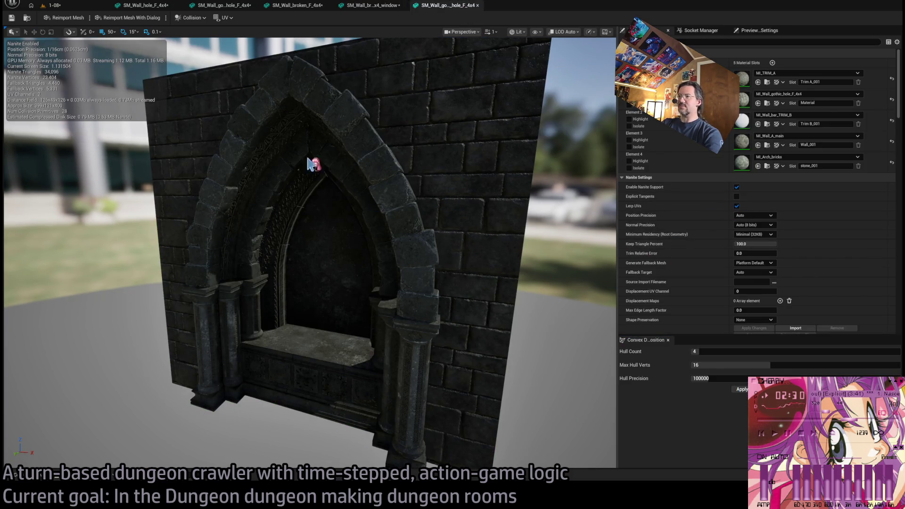
Inspect the gothic arch wall's columns up close, then close its mesh tab.
mouse_move(421, 145)
mouse_down()
mouse_move(400, 142)
mouse_move(421, 146)
mouse_up()
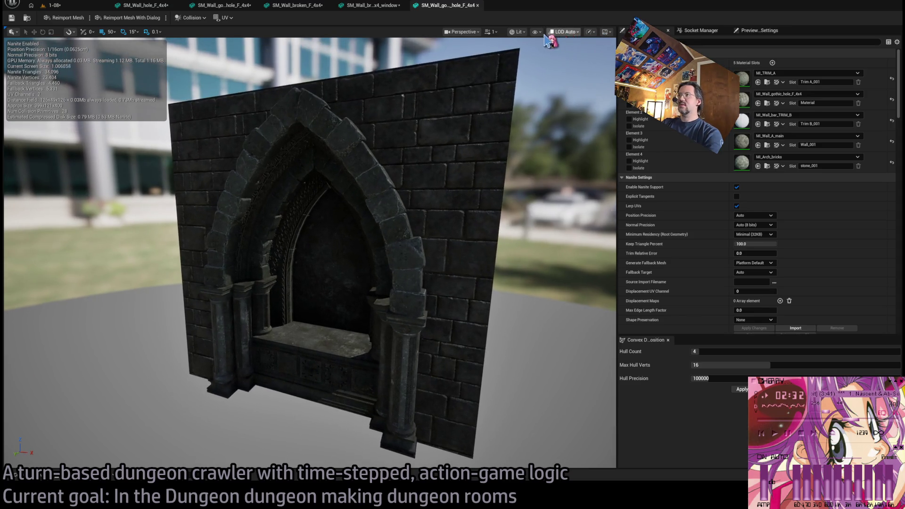
mouse_move(544, 174)
mouse_down()
mouse_move(533, 122)
mouse_move(535, 132)
mouse_up()
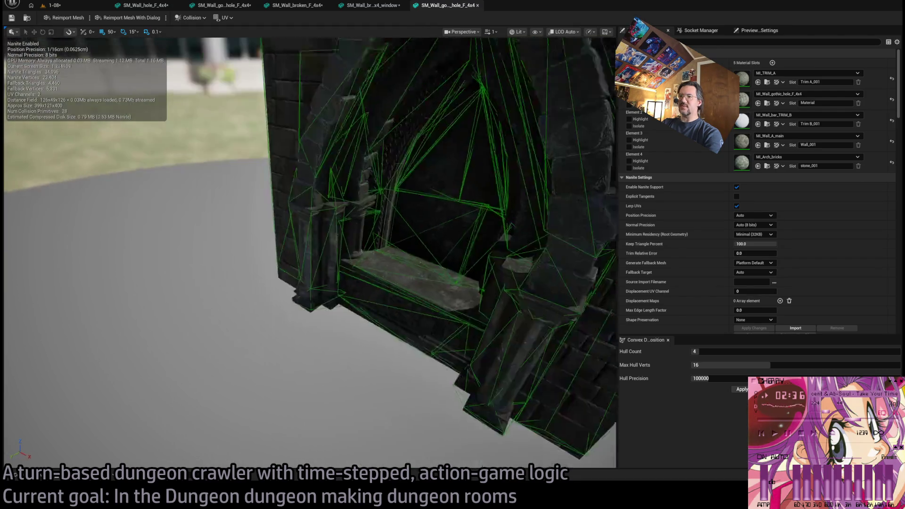
key(f)
middle_click(442, 7)
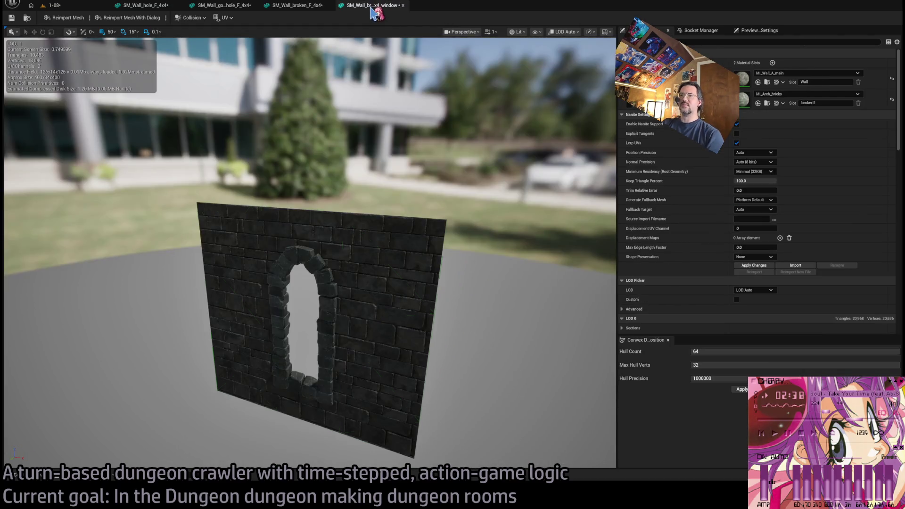
Delete a stray collision hull around the window wall's arched opening and close that mesh.
scroll(343, 225, up, 3)
mouse_move(343, 225)
mouse_down()
mouse_move(363, 197)
mouse_move(380, 202)
mouse_up()
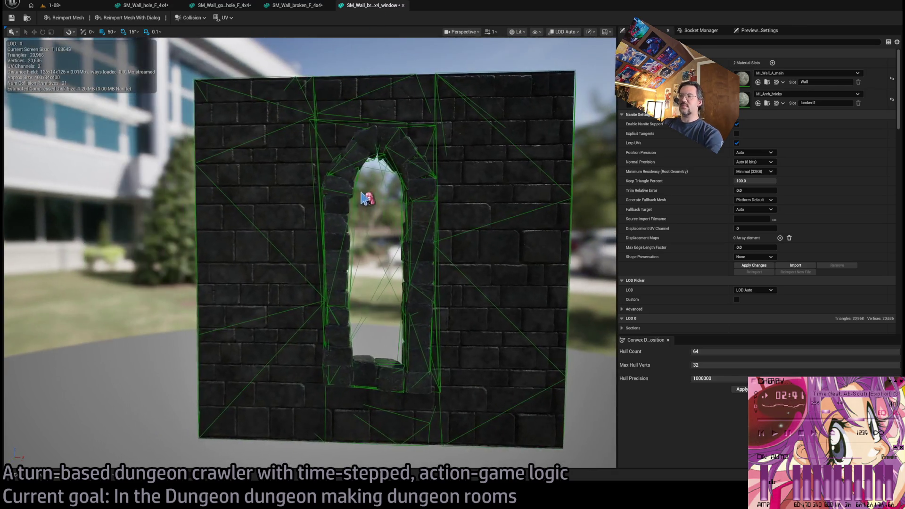
key(w)
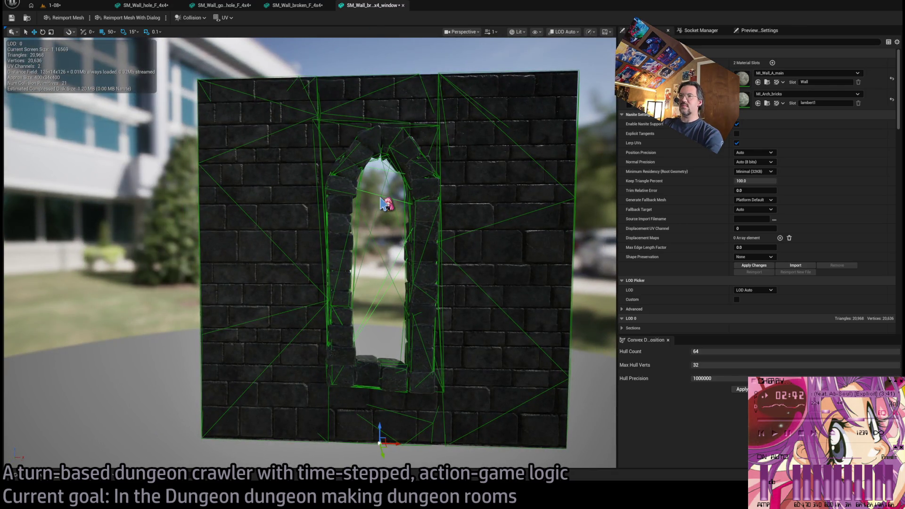
click(383, 203)
key(Delete)
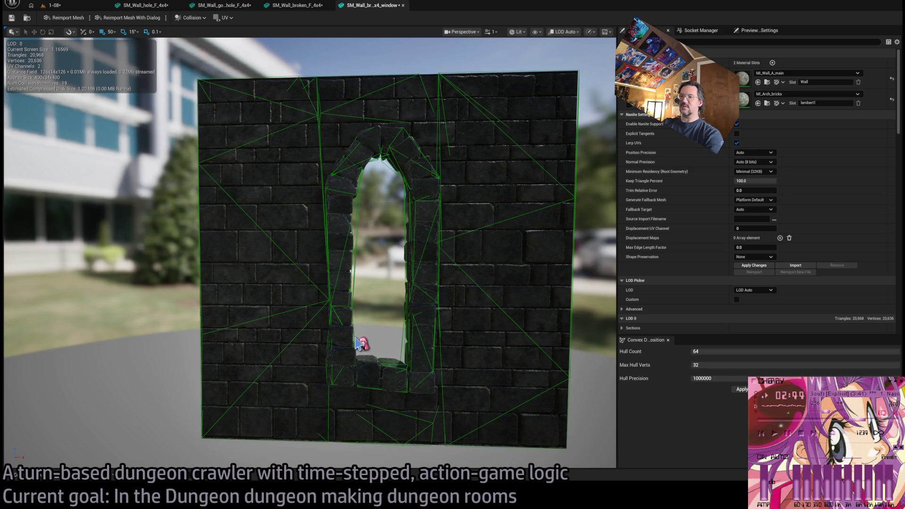
mouse_move(383, 203)
mouse_down()
mouse_move(309, 442)
mouse_move(349, 405)
mouse_move(358, 377)
mouse_move(402, 323)
mouse_up()
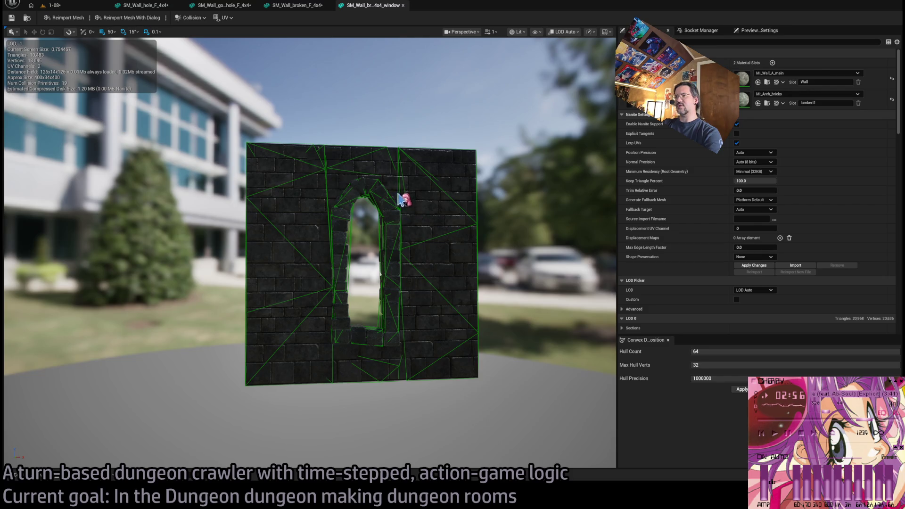
drag(376, 249, 362, 71)
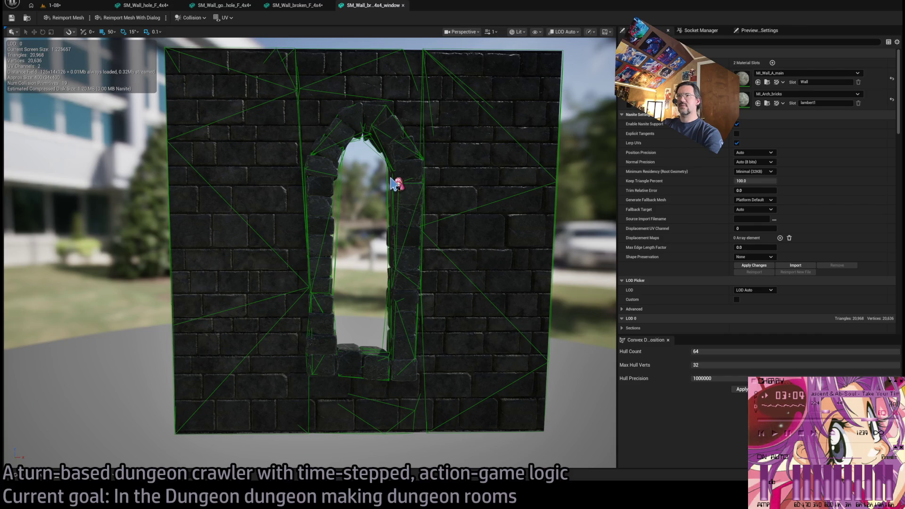
click(403, 5)
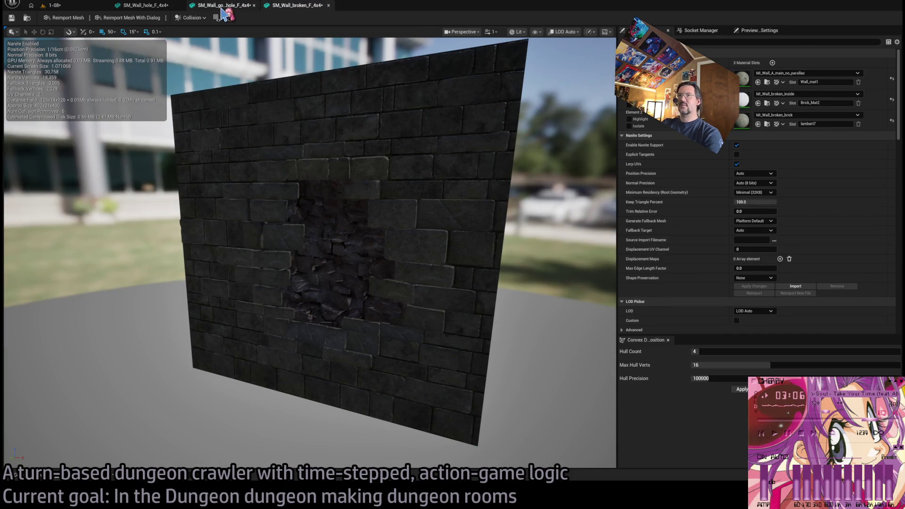
Zoom into the gothic arched window and shift a collision hull to the wall's left side.
click(223, 7)
mouse_move(364, 136)
mouse_down()
mouse_move(359, 155)
mouse_move(325, 141)
mouse_move(388, 269)
mouse_move(401, 261)
mouse_move(529, 282)
mouse_move(465, 252)
mouse_move(424, 248)
mouse_up()
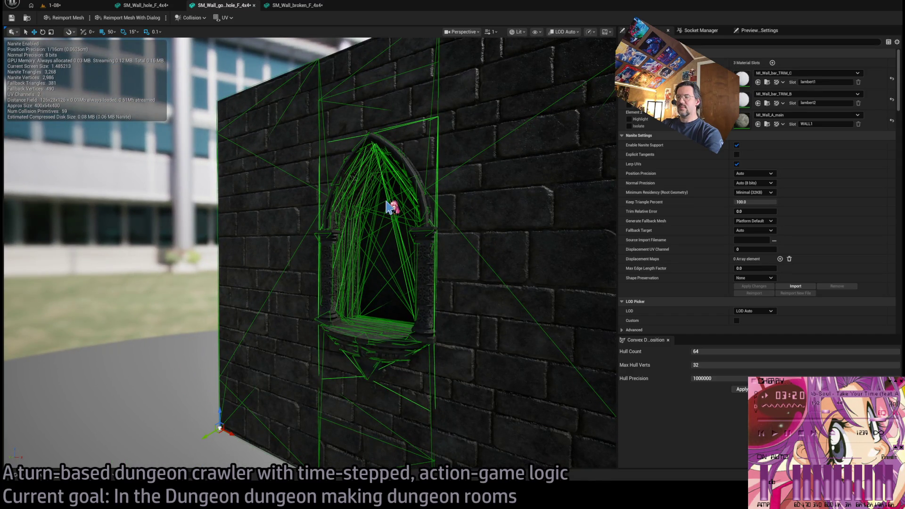
scroll(390, 207, up, 5)
mouse_move(416, 176)
mouse_down()
mouse_move(396, 188)
mouse_move(390, 215)
mouse_move(414, 213)
mouse_move(402, 224)
mouse_move(426, 218)
mouse_move(433, 193)
mouse_move(427, 256)
mouse_up()
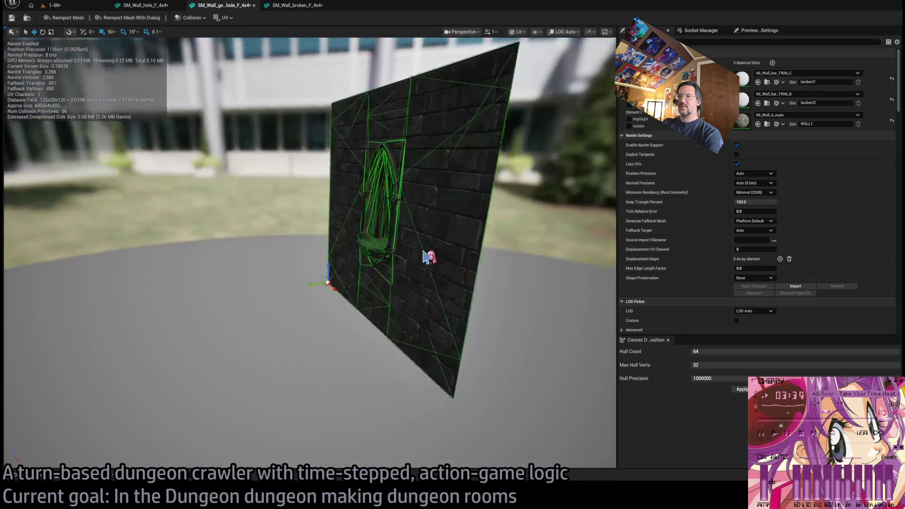
drag(337, 280, 295, 283)
drag(355, 256, 409, 228)
key(Escape)
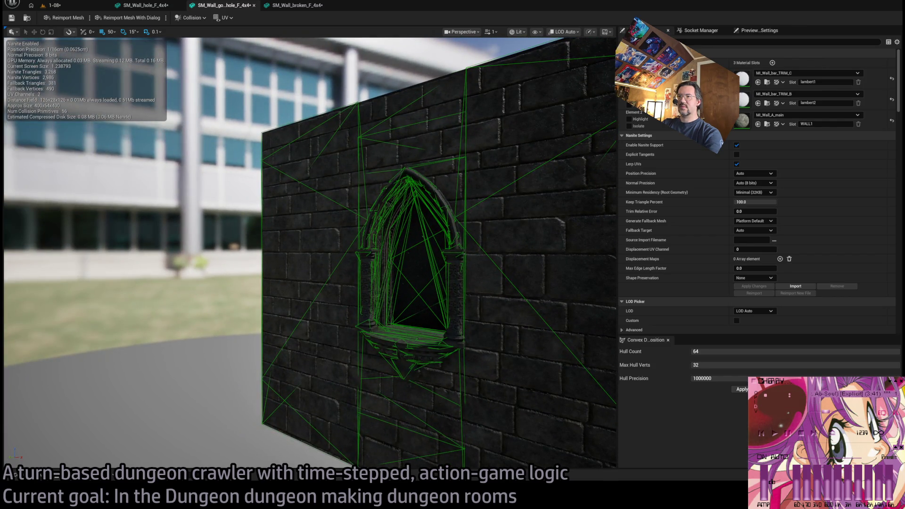
Delete the stray collision hull inside the gothic window and save the mesh.
mouse_move(339, 330)
mouse_down()
mouse_move(346, 346)
mouse_move(316, 379)
mouse_move(259, 373)
mouse_move(292, 354)
mouse_move(243, 366)
mouse_move(337, 300)
mouse_up()
drag(384, 236, 382, 250)
click(373, 238)
key(Delete)
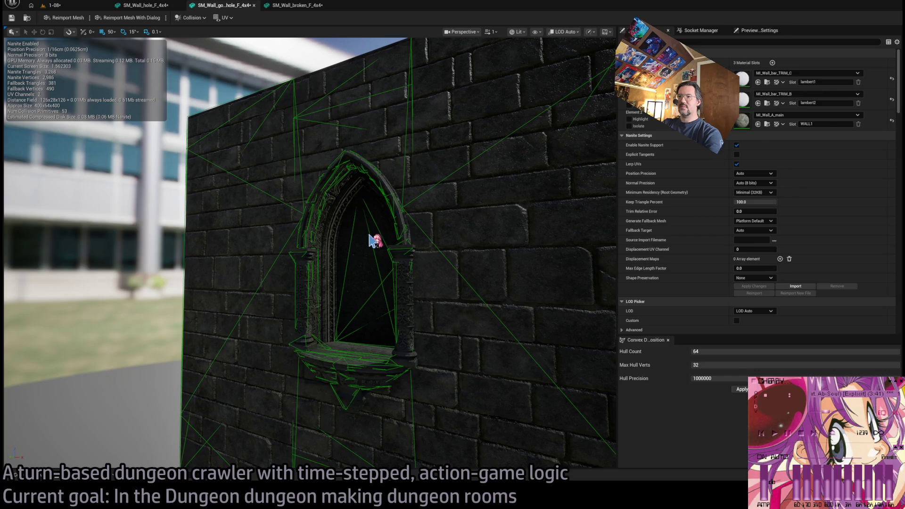
key(f)
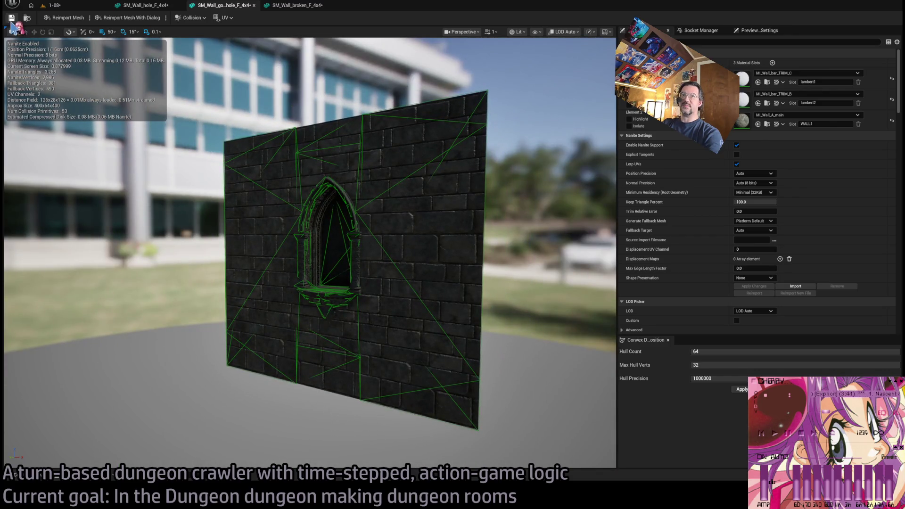
click(12, 20)
Look over the SM_Wall_hole_F_4x4 mesh edge-on, then close it.
click(150, 7)
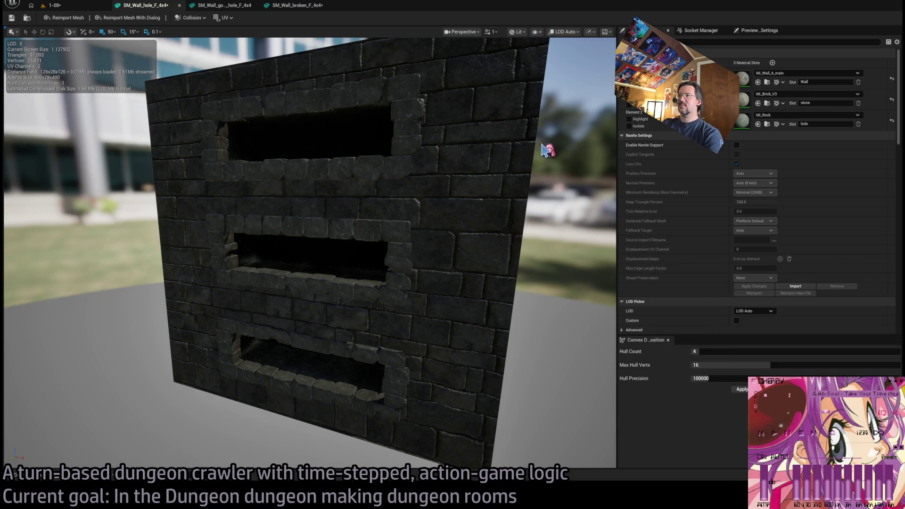
mouse_move(493, 190)
mouse_down()
mouse_move(491, 161)
mouse_move(462, 141)
mouse_move(331, 118)
mouse_up()
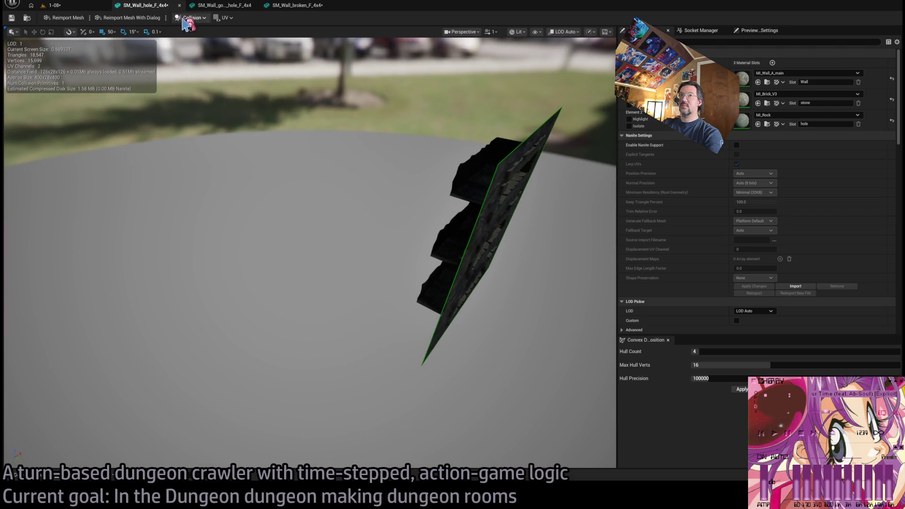
middle_click(165, 6)
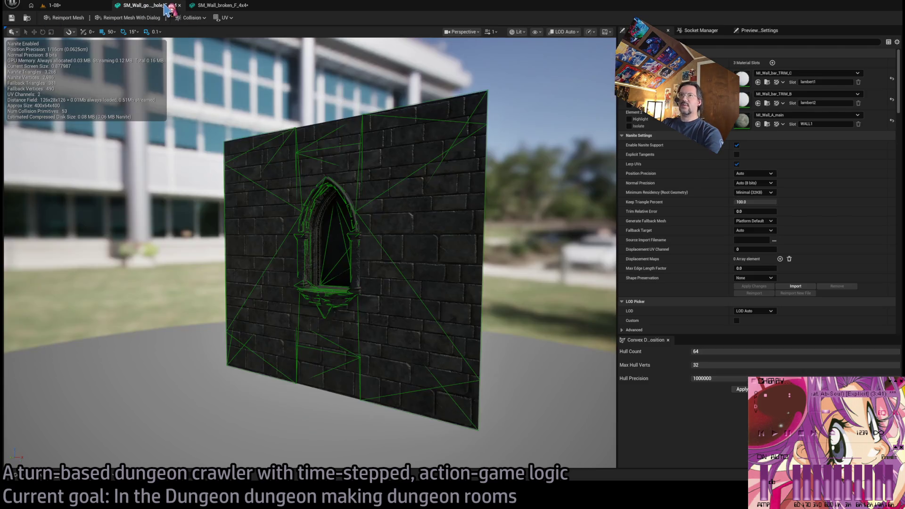